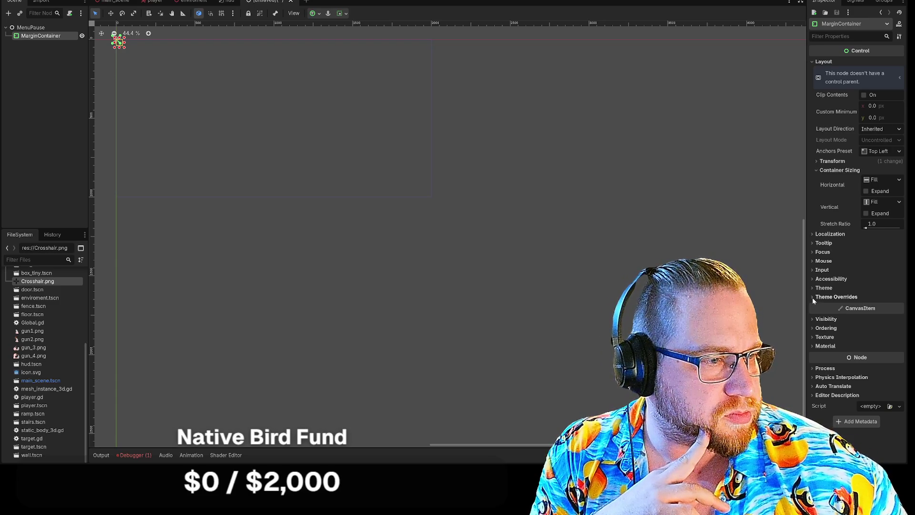
Check the MarginContainer's Transform size and set its Anchors Preset to Full Rect
left_click(813, 278)
left_click(814, 271)
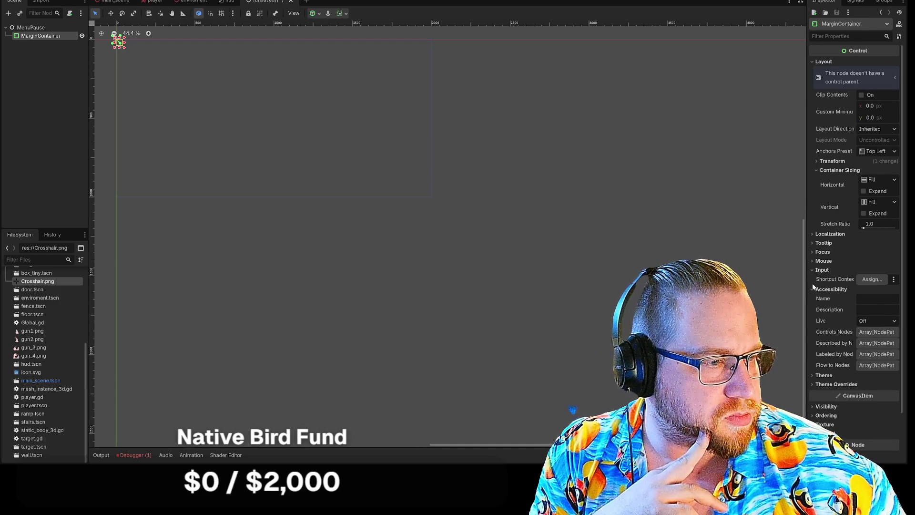
left_click(813, 260)
left_click(813, 252)
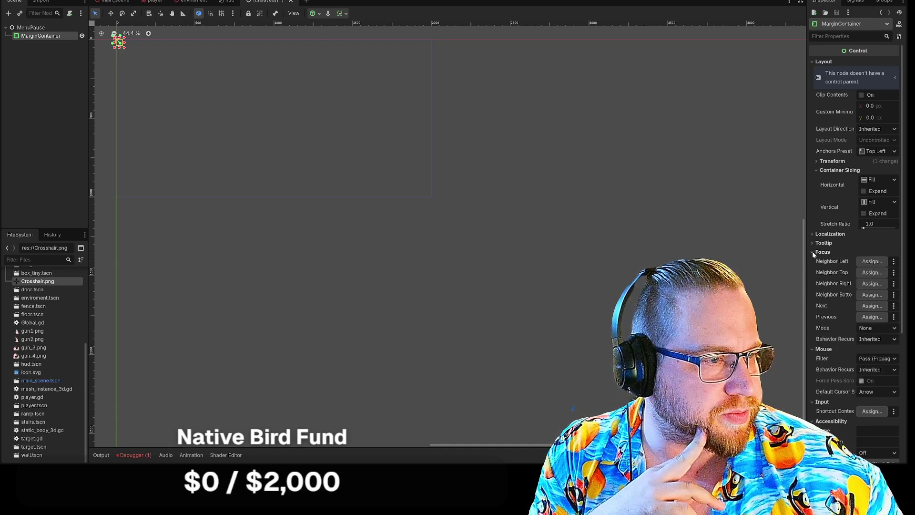
left_click(812, 242)
left_click(812, 233)
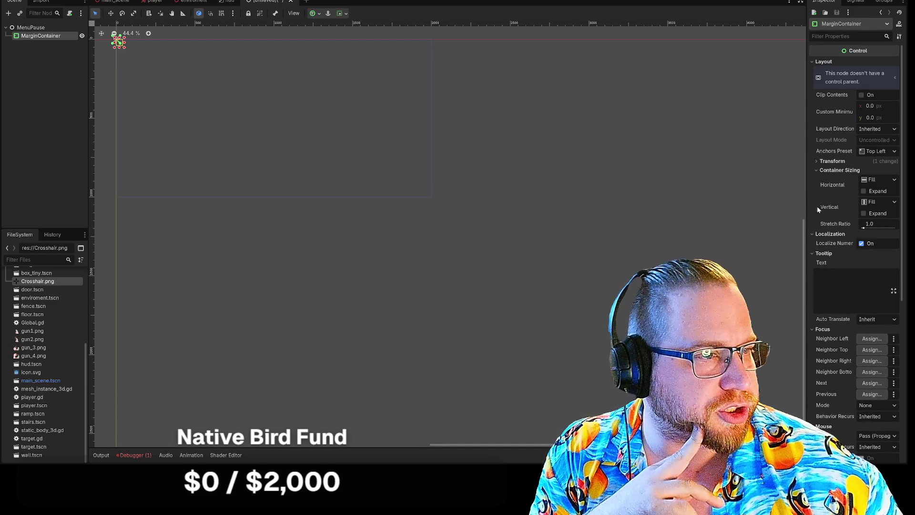
left_click(817, 160)
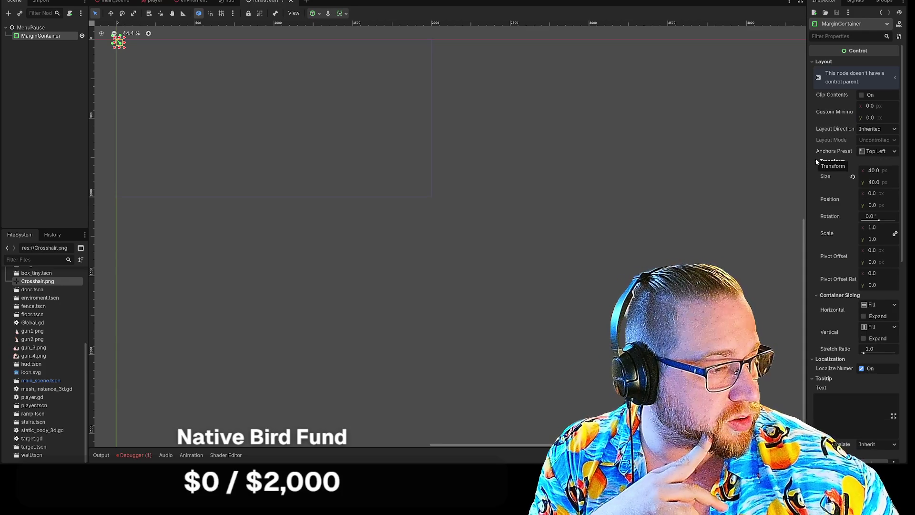
mouse_move(826, 331)
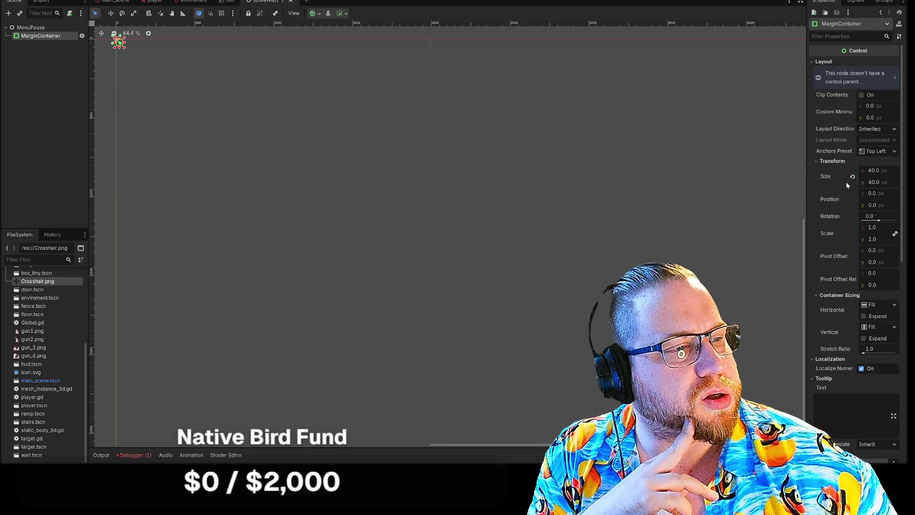
left_click(891, 152)
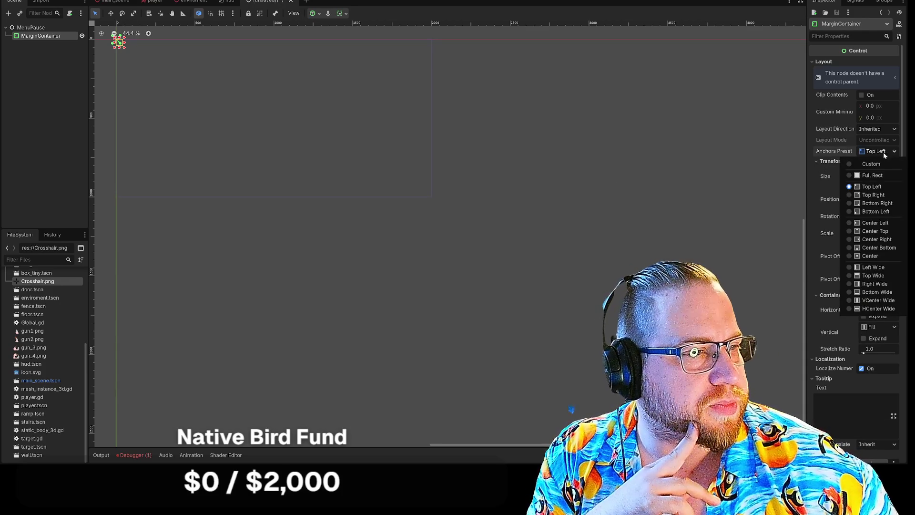
left_click(854, 175)
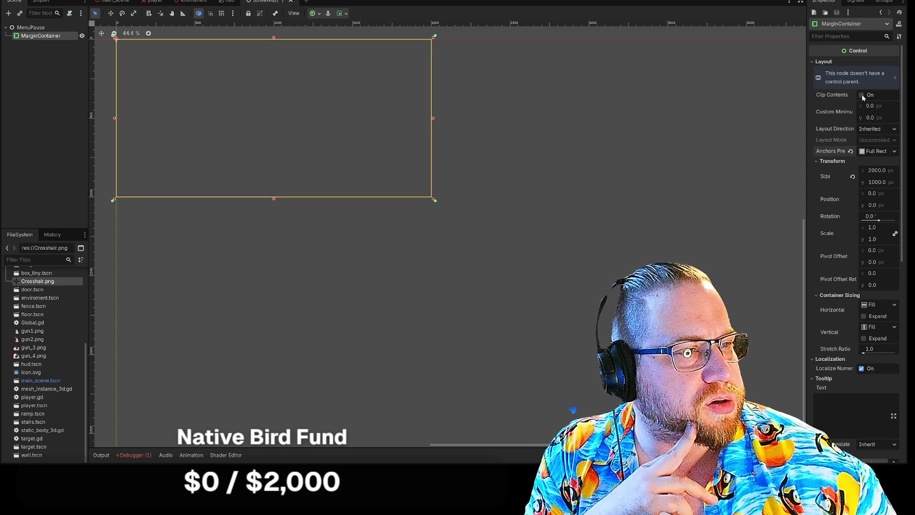
Collapse the Layout, Tooltip, Focus, Mouse, Input and Accessibility sections and review the remaining Inspector groups
left_click(823, 62)
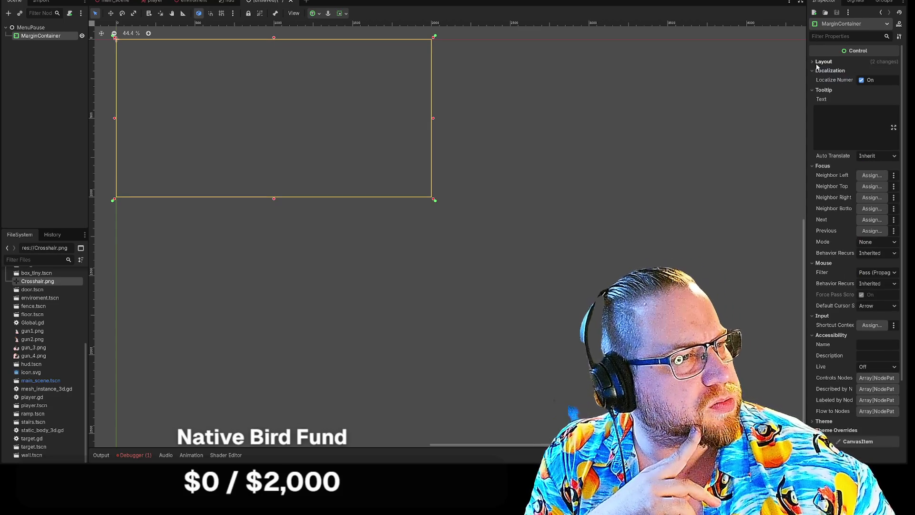
left_click(818, 91)
left_click(814, 99)
left_click(812, 108)
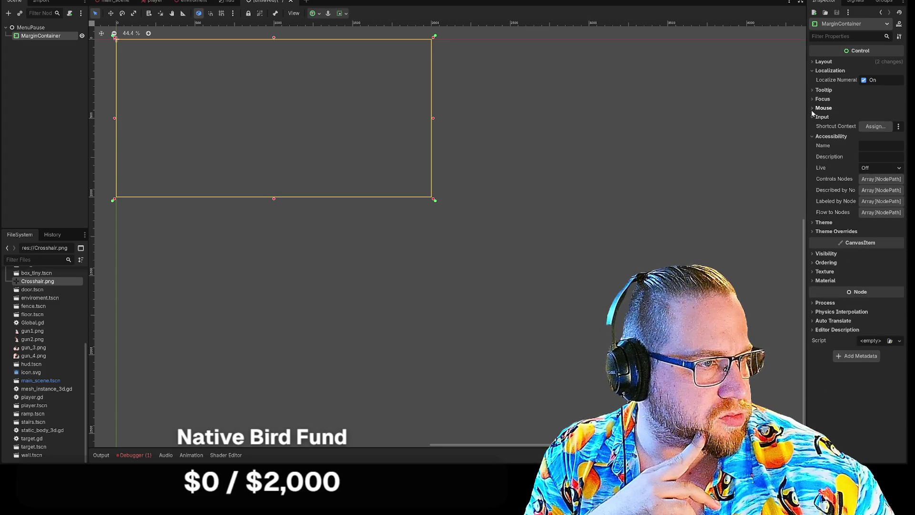
left_click(812, 117)
left_click(814, 127)
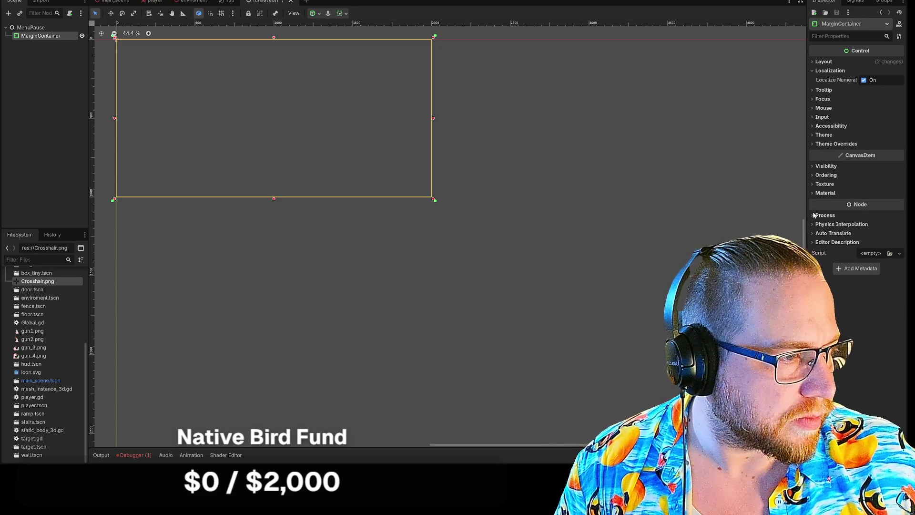
left_click(815, 216)
left_click(814, 185)
left_click(814, 185)
left_click(815, 185)
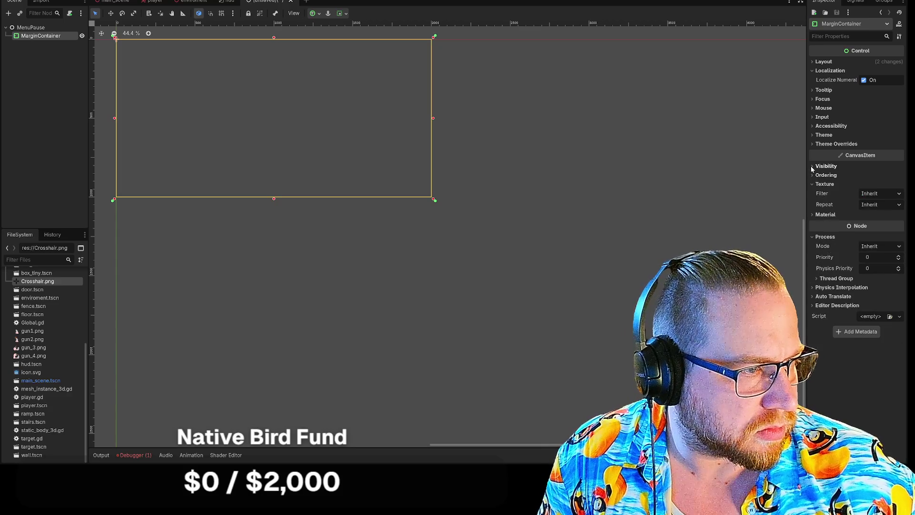
left_click(813, 167)
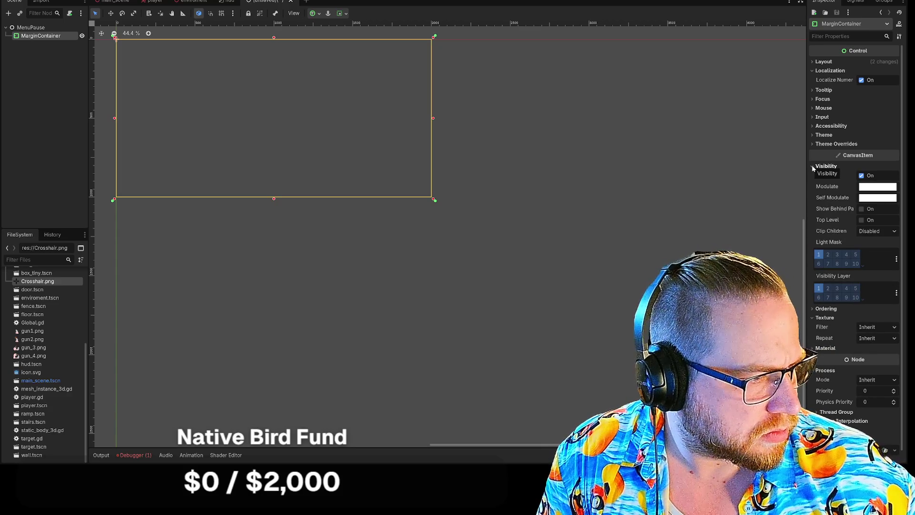
left_click(814, 167)
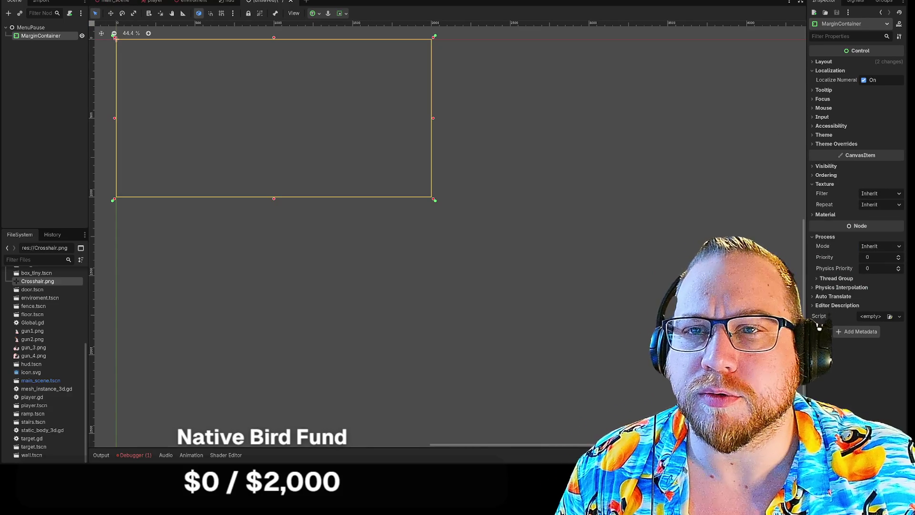
left_click(34, 1)
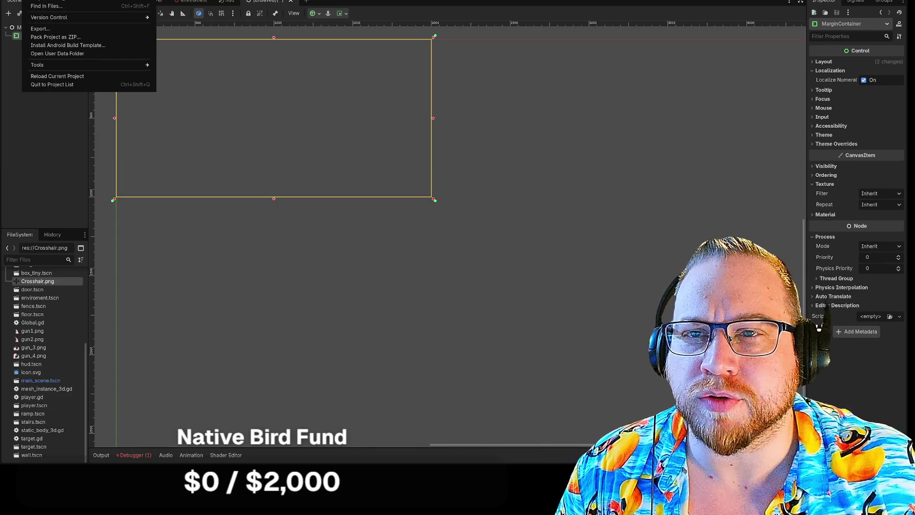
Quit to the Project List, saving the scene as menu_pause.tscn
left_click(47, 84)
left_click(410, 241)
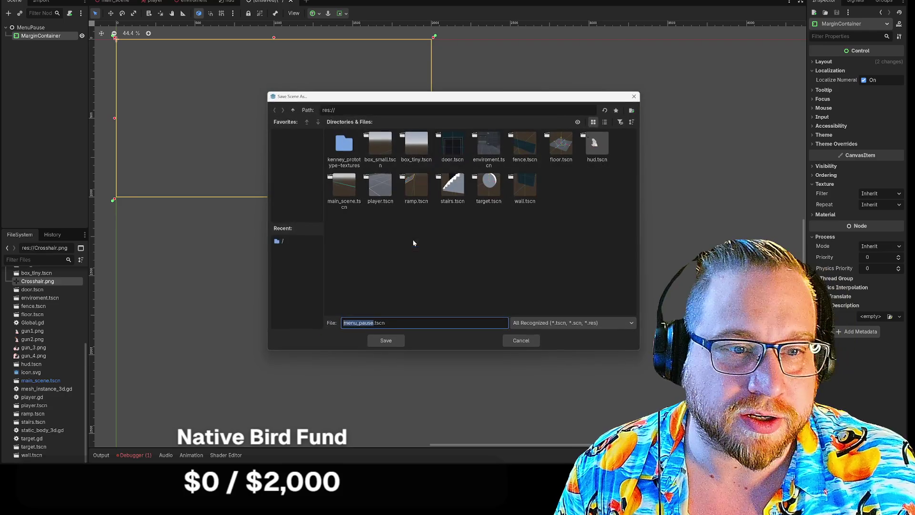
left_click(399, 341)
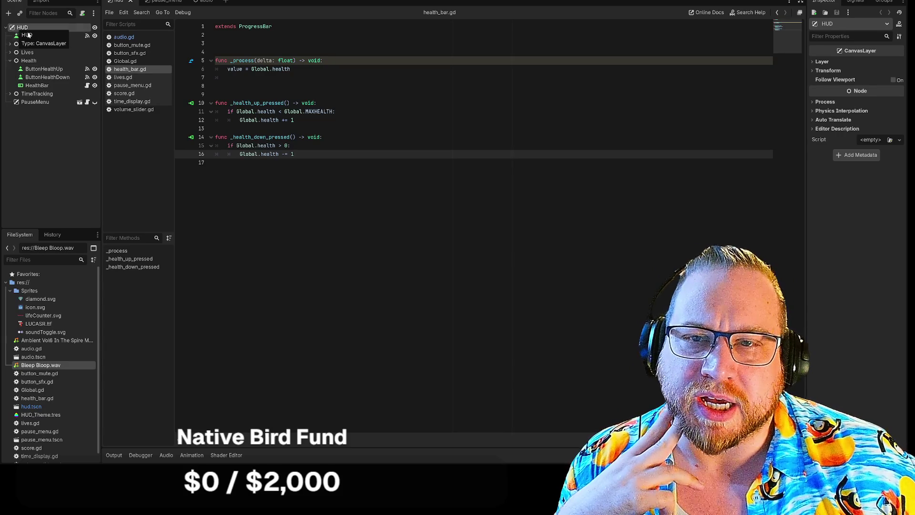
In the pause_menu scene, inspect the MarginContainer's Theme Override margin constants of 20
left_click(171, 2)
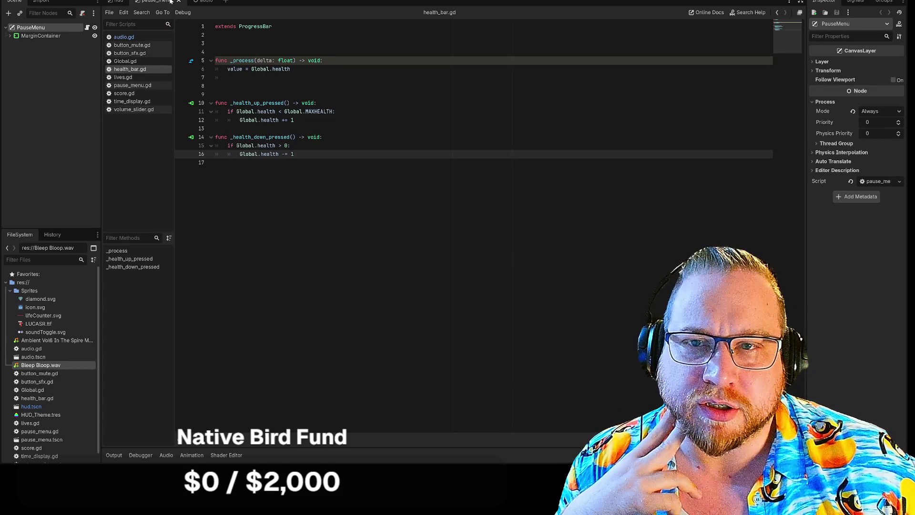
left_click(10, 37)
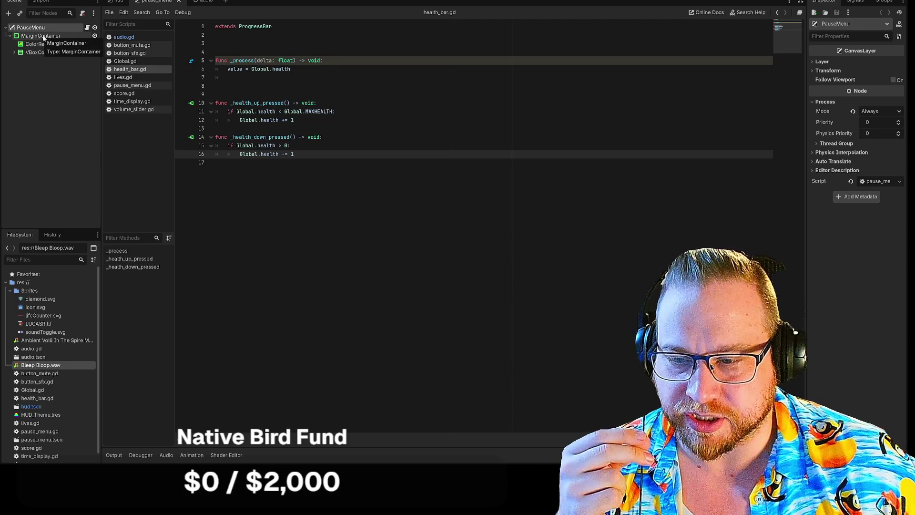
left_click(43, 37)
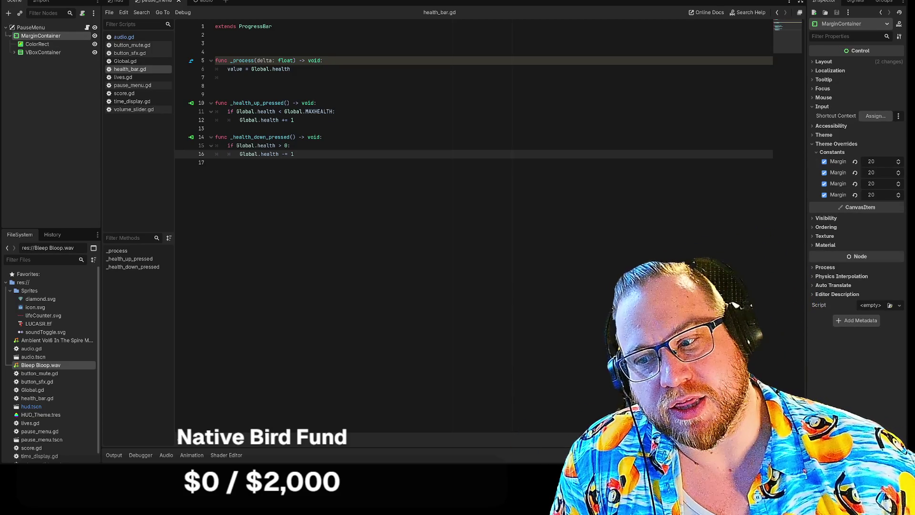
left_click(35, 1)
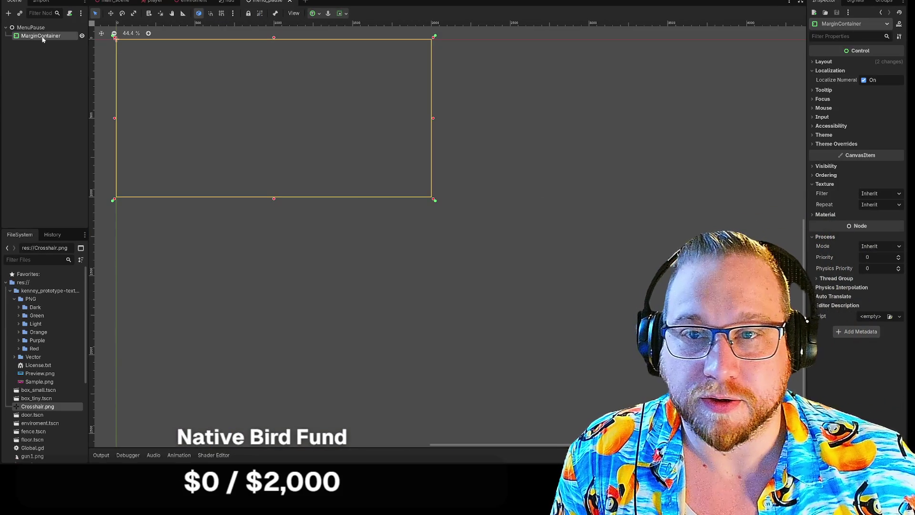
Change the MenuPause root node's type to CanvasLayer using a 'can' search
left_click(31, 27)
right_click(32, 28)
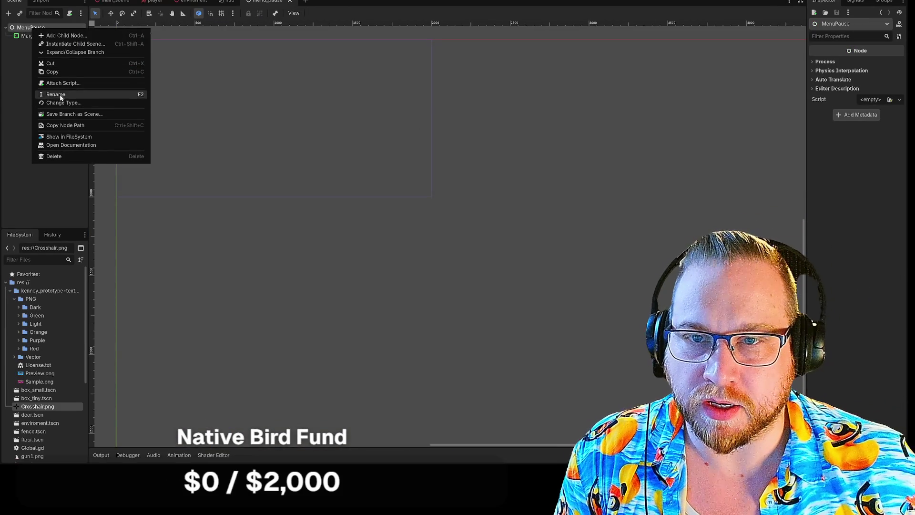
left_click(65, 105)
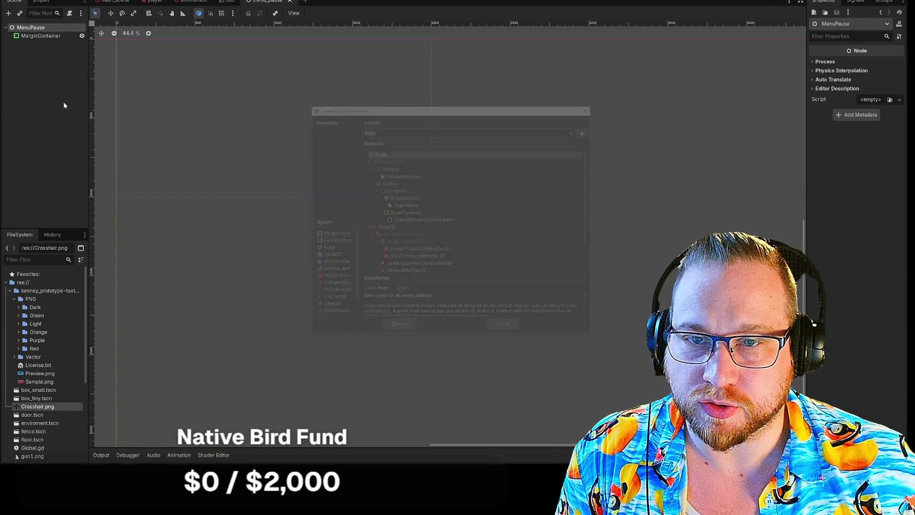
type("cn")
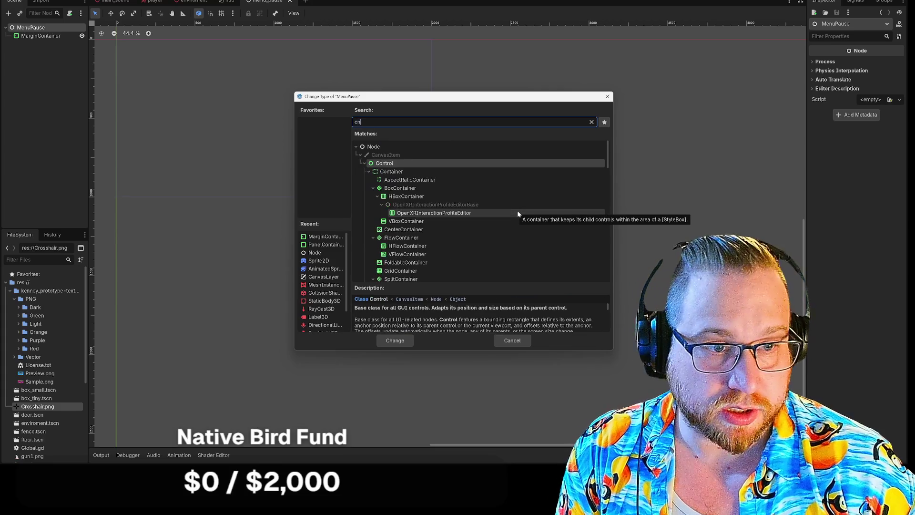
key("BackSpace")
type("an")
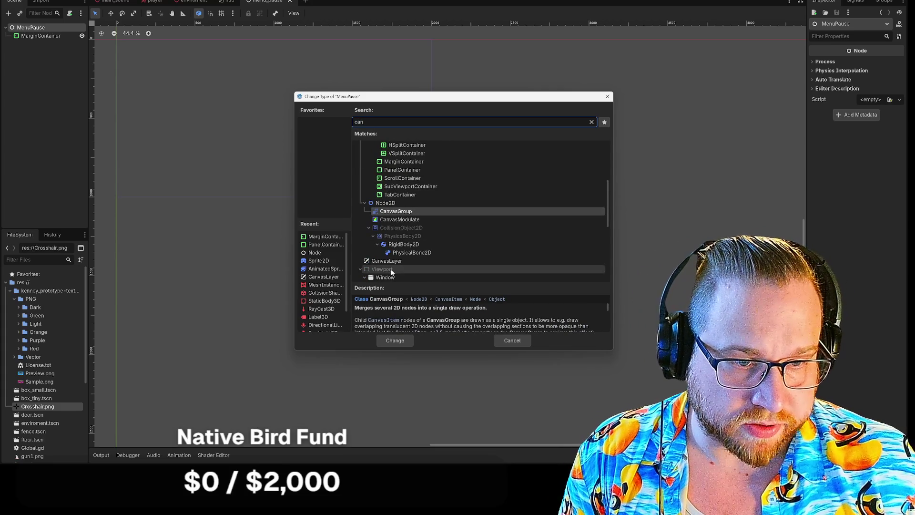
left_click(387, 261)
key("Return")
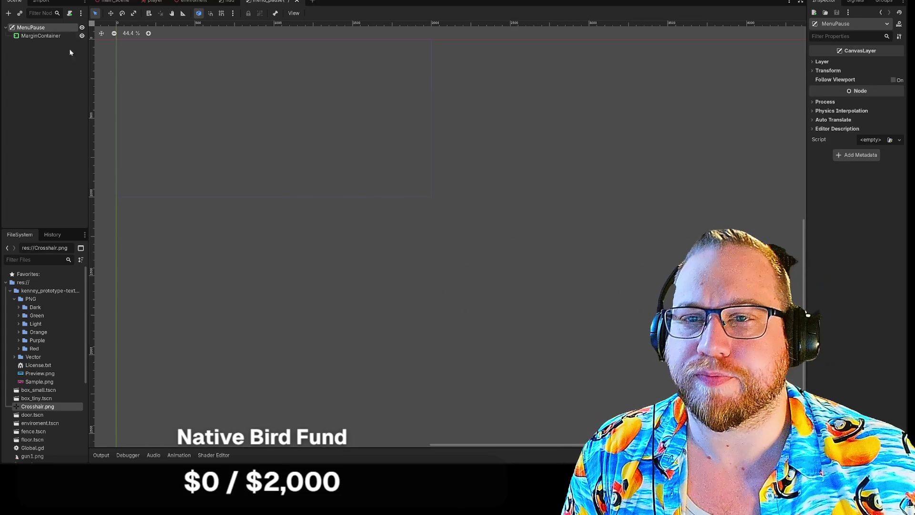
left_click(42, 36)
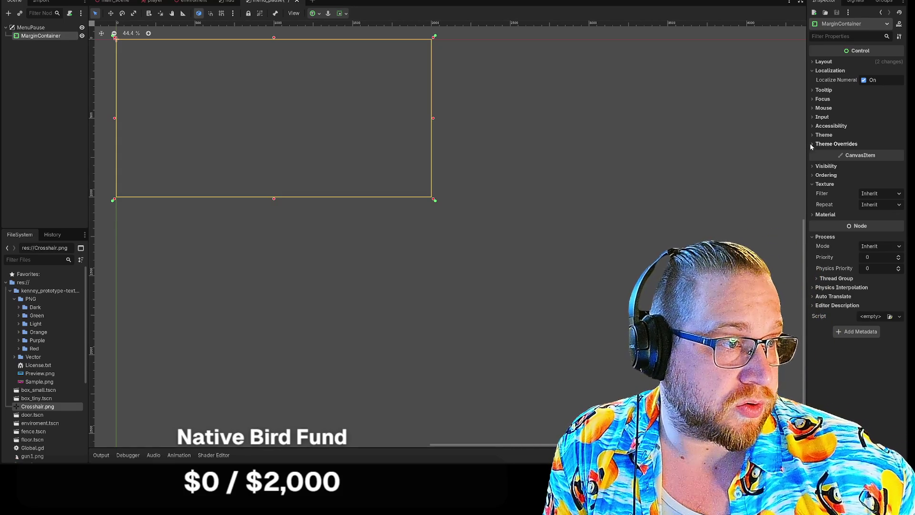
Enable all four margin constant overrides under the MarginContainer's Theme Overrides
left_click(812, 144)
left_click(815, 152)
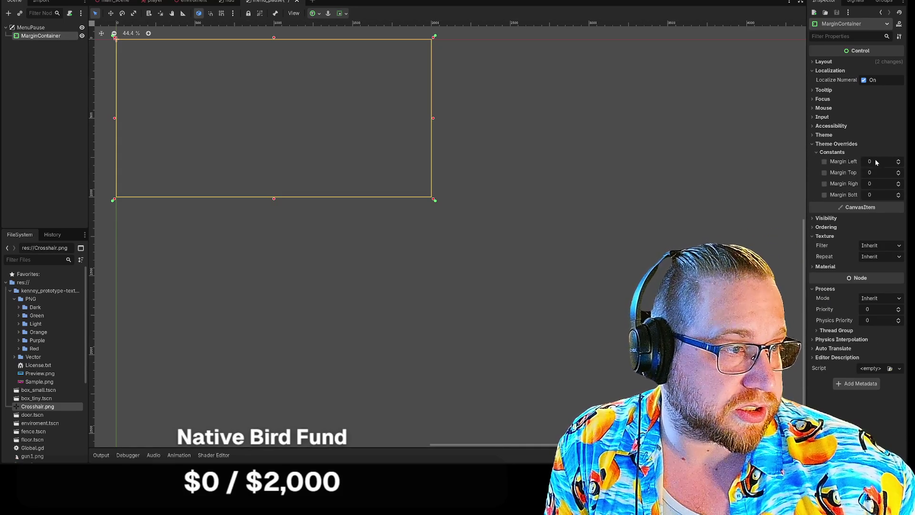
left_click(824, 162)
left_click(824, 172)
left_click(824, 184)
left_click(824, 195)
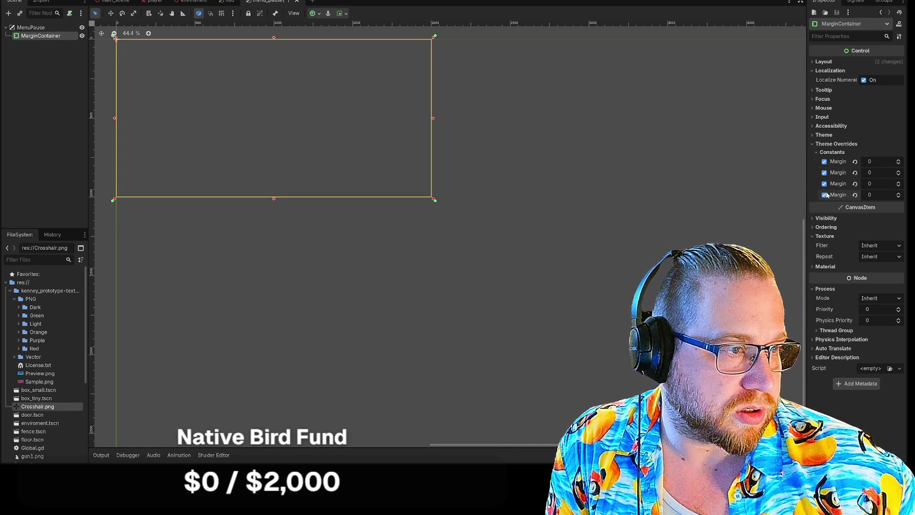
Set the left, top, right and bottom margins to 500, 50, 500 and 50
left_click(875, 160)
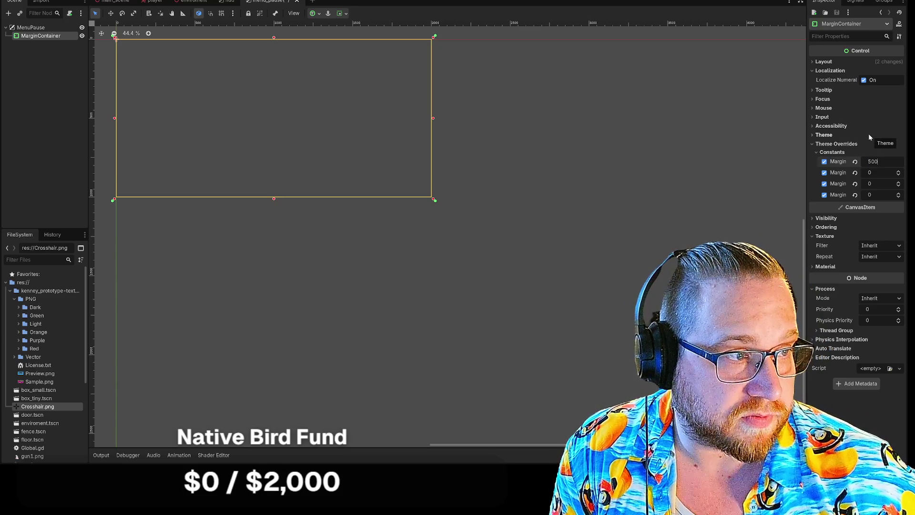
key("Return")
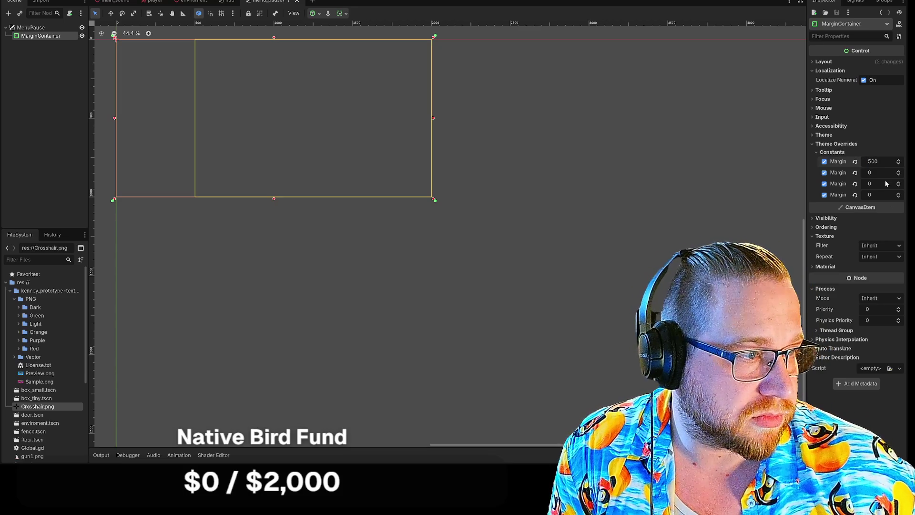
left_click(879, 172)
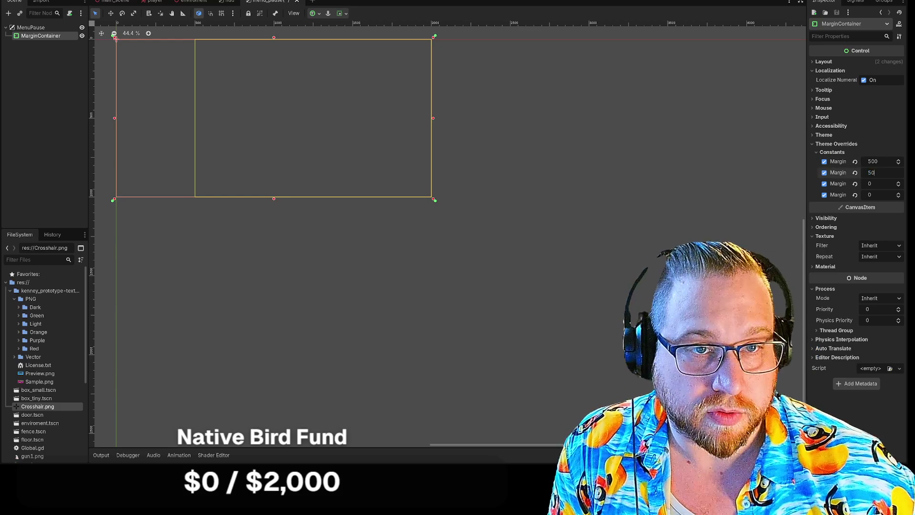
type("0")
key("Return")
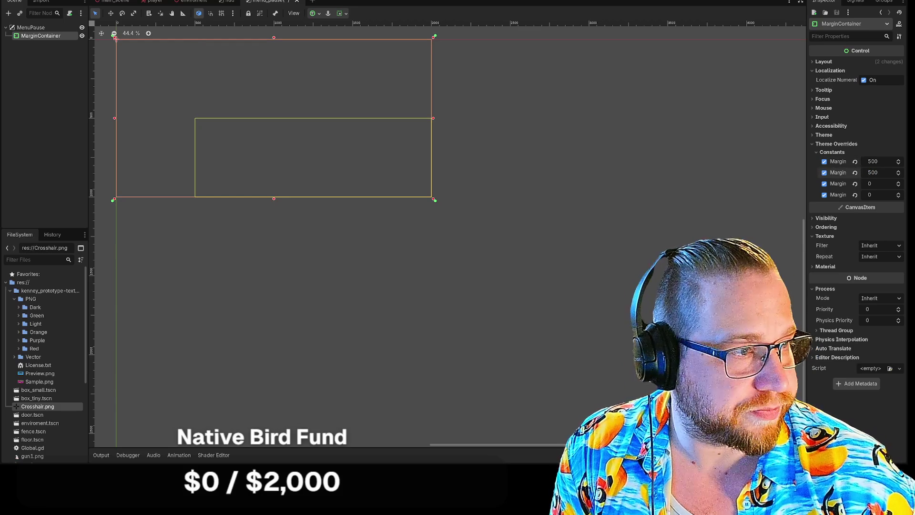
left_click_drag(879, 172, 453, 224)
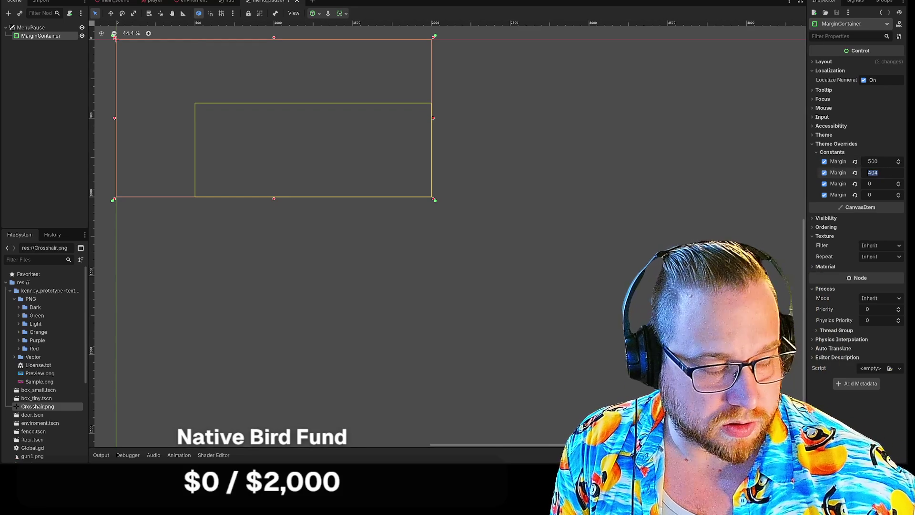
type("50")
key("Return")
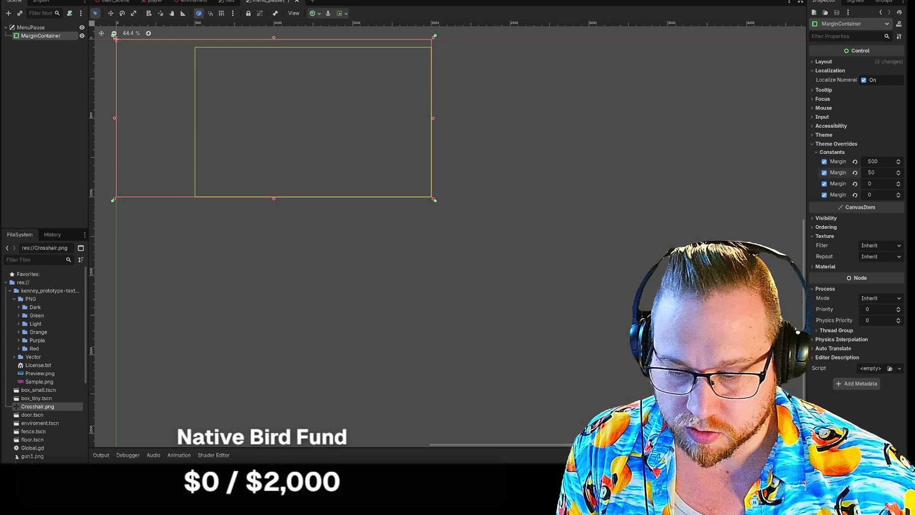
left_click(881, 184)
type("00")
key("Tab")
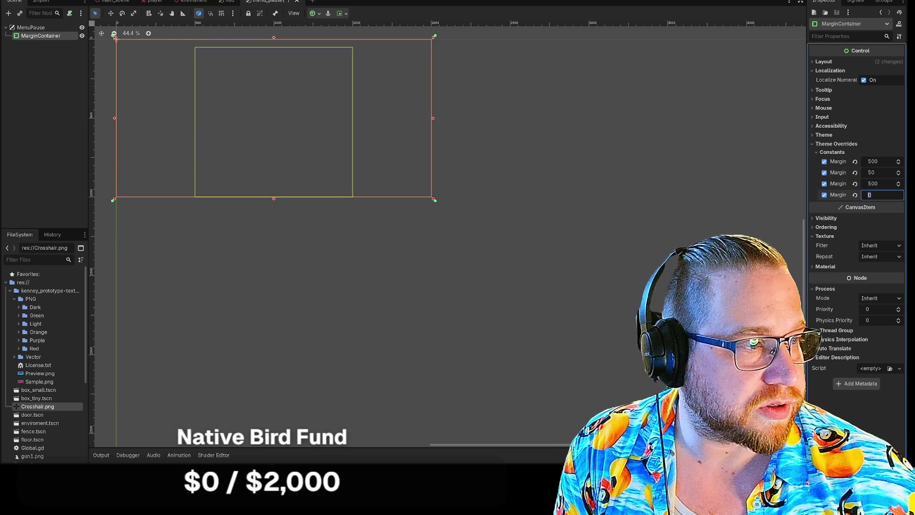
type("0")
key("Tab")
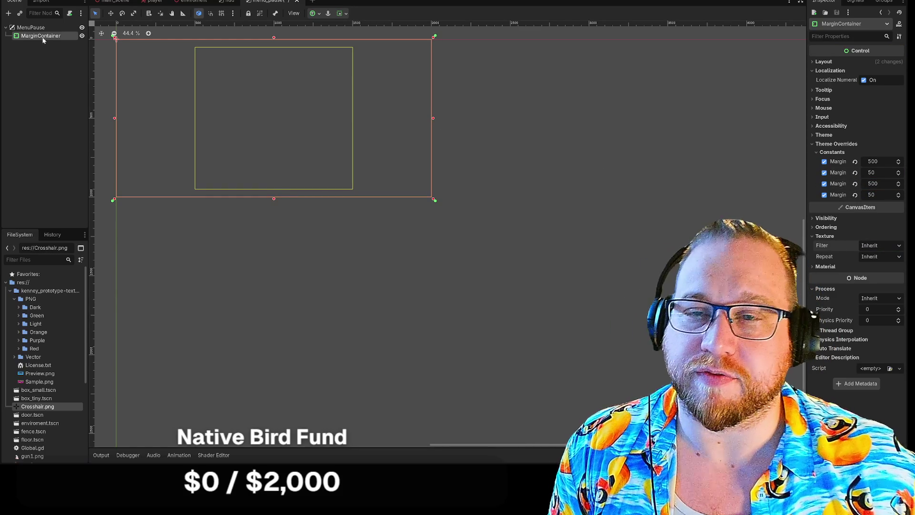
right_click(32, 38)
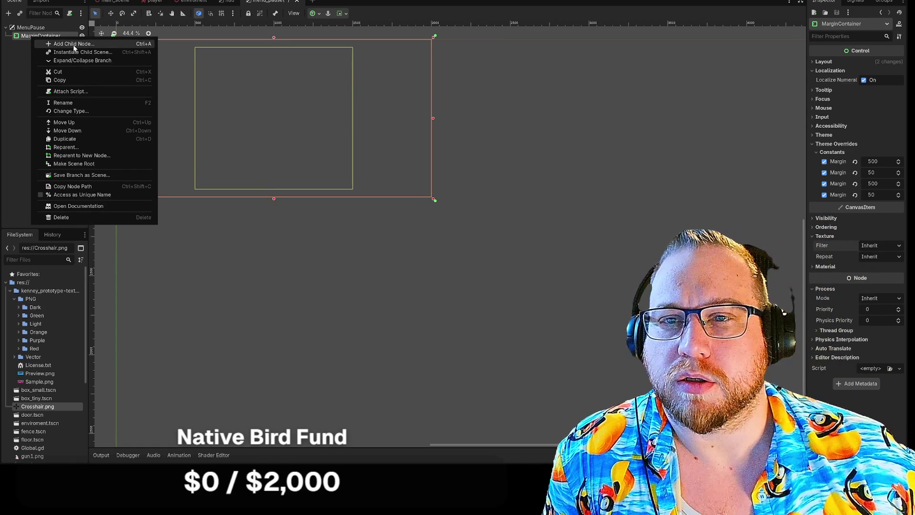
Add a VBoxContainer as a child of the MarginContainer
left_click(74, 44)
scroll(443, 208, "up", 1)
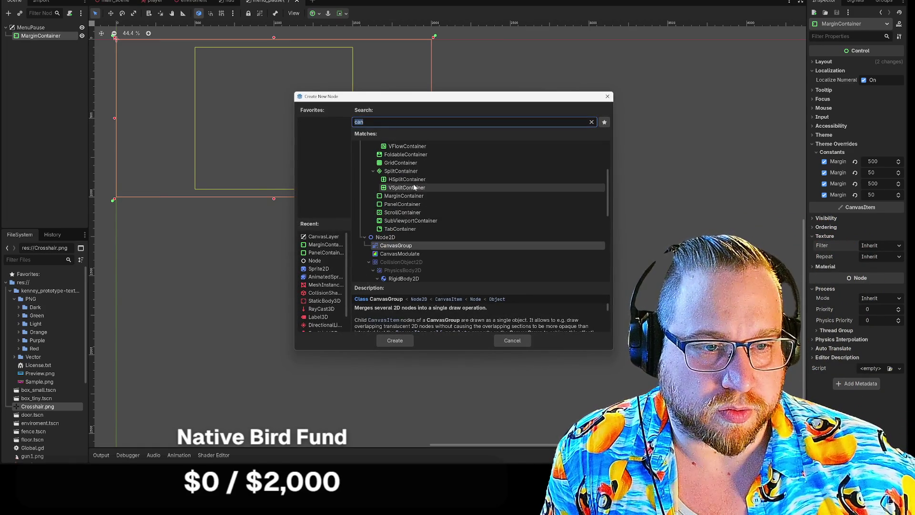
scroll(439, 195, "up", 4)
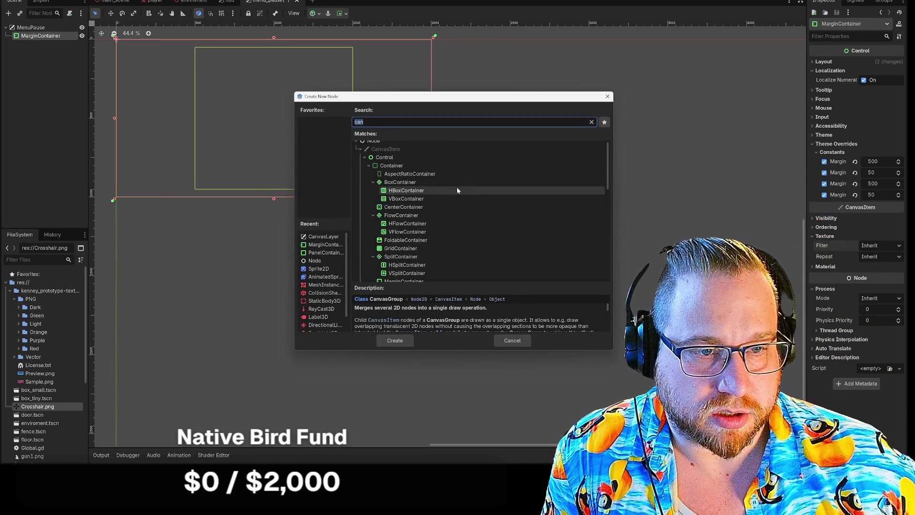
double_click(420, 199)
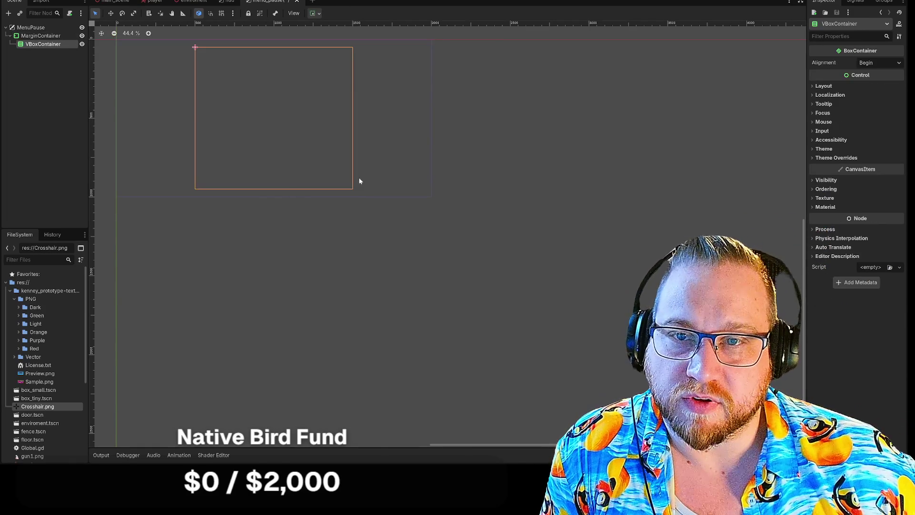
Add a Label node as a child of the VBoxContainer
right_click(45, 46)
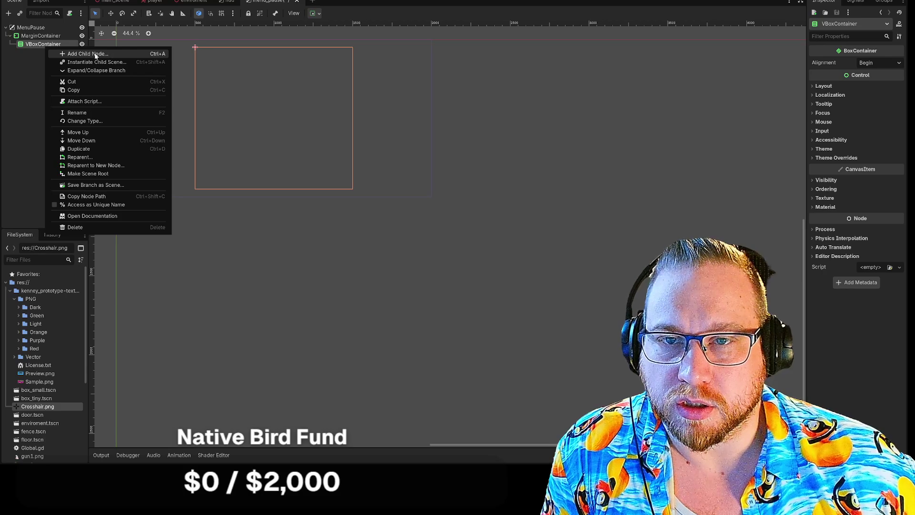
left_click(95, 54)
type("can")
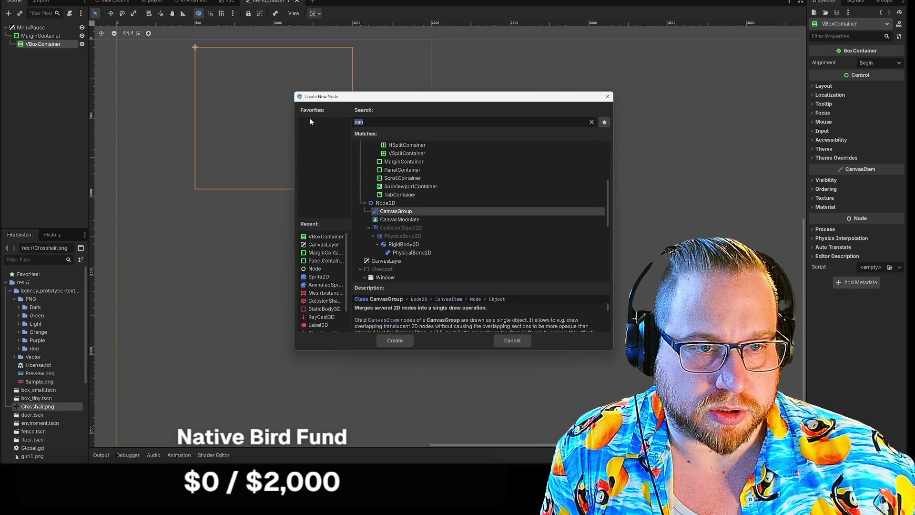
type("label")
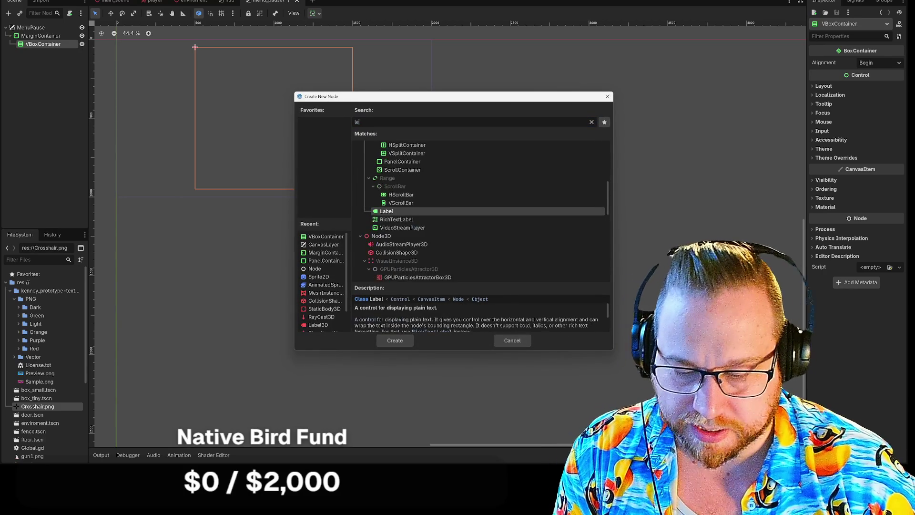
key("Return")
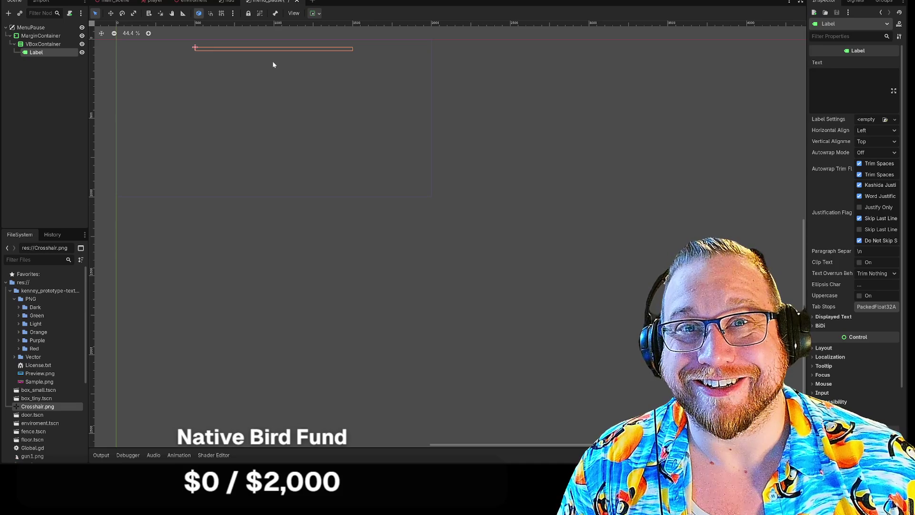
Give the Label the text PAUSE and reselect it in the canvas
right_click(42, 52)
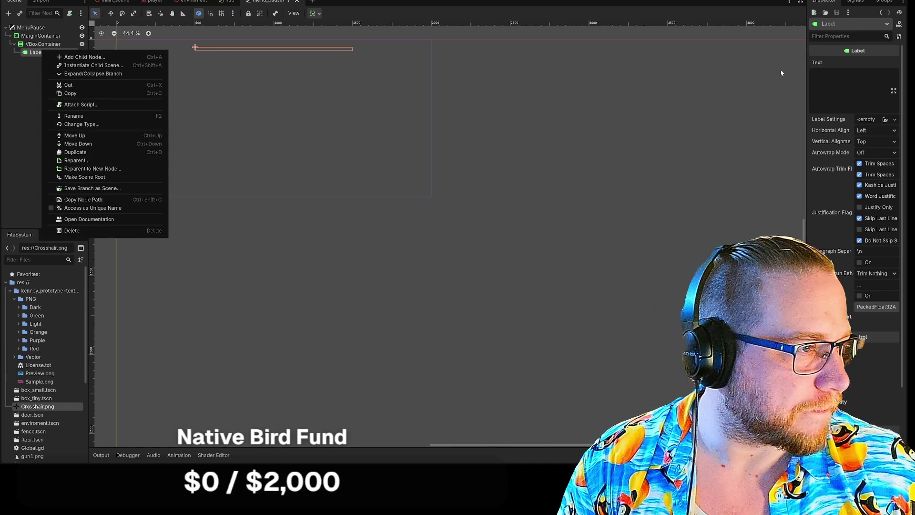
left_click(781, 72)
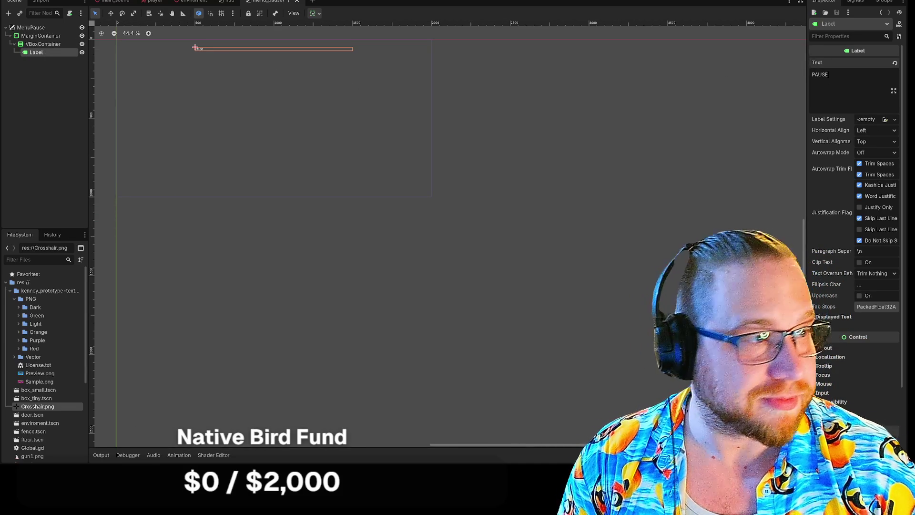
left_click(448, 143)
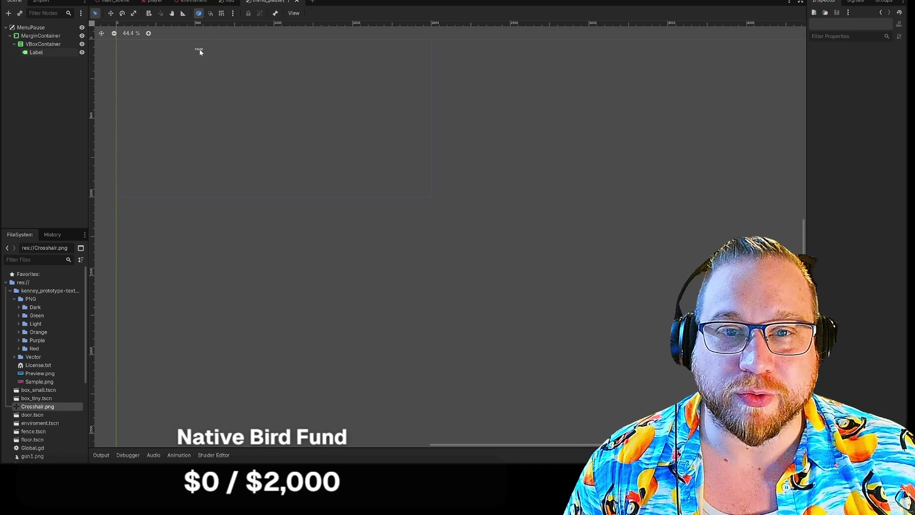
left_click(200, 50)
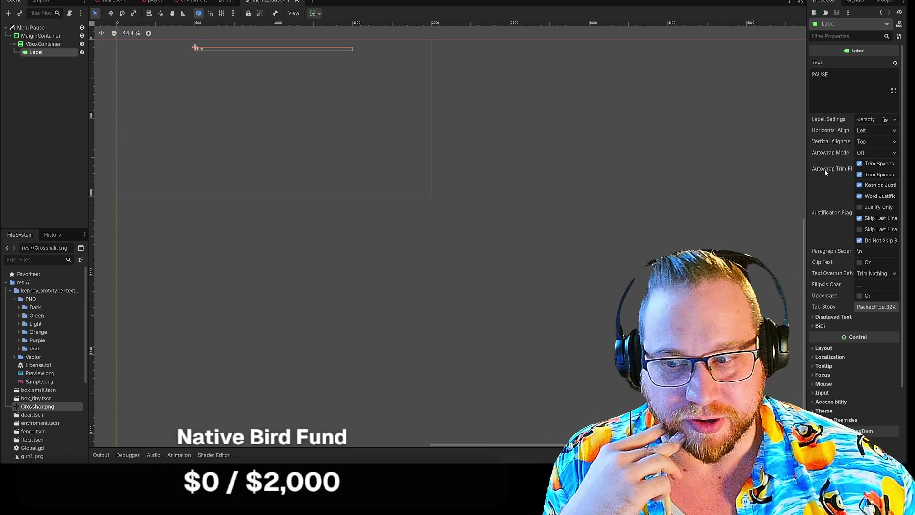
mouse_move(821, 181)
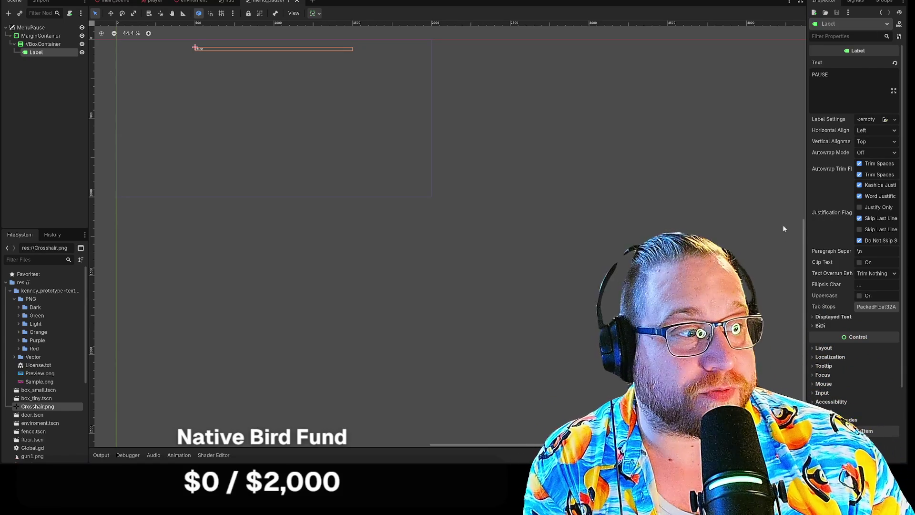
scroll(828, 262, "down", 3)
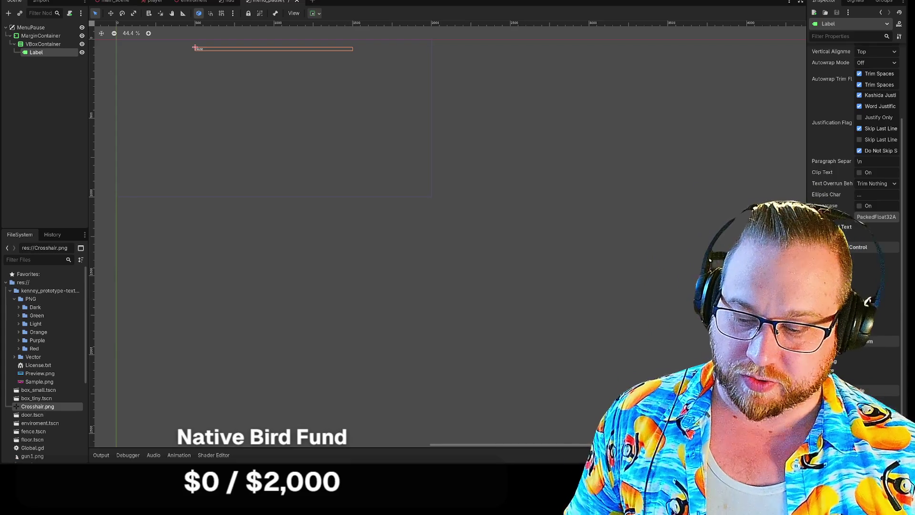
left_click(812, 226)
left_click(811, 226)
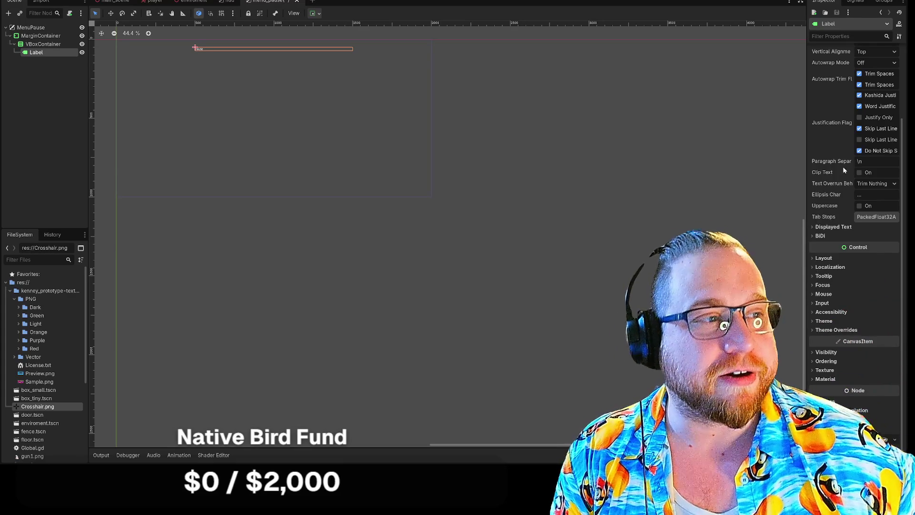
scroll(844, 162, "up", 2)
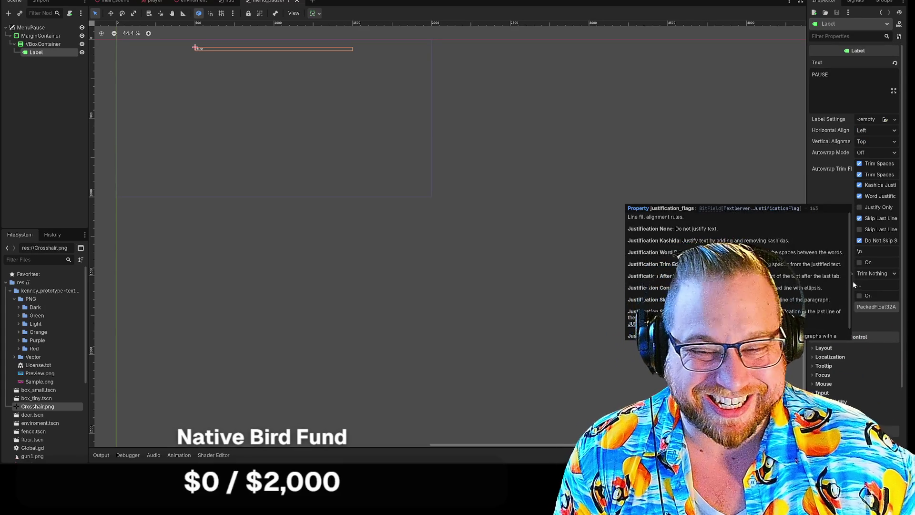
mouse_move(878, 339)
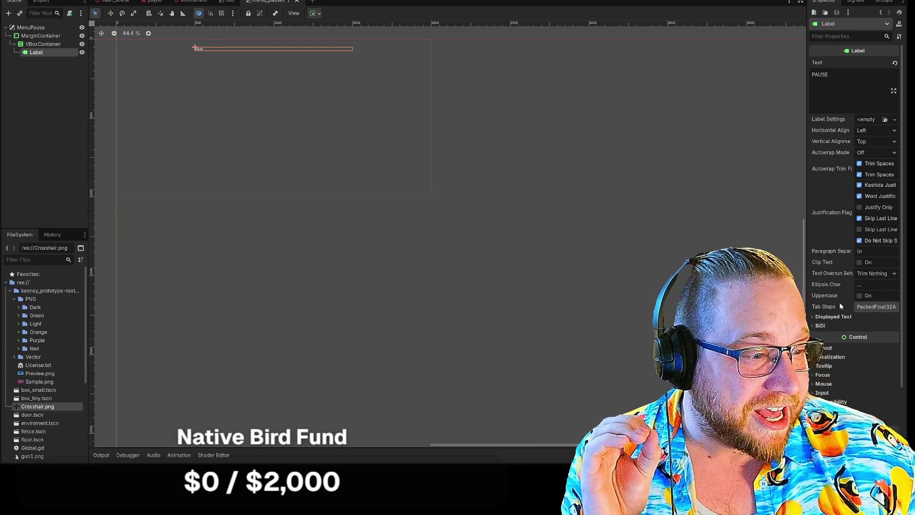
scroll(839, 302, "down", 3)
scroll(842, 356, "up", 3)
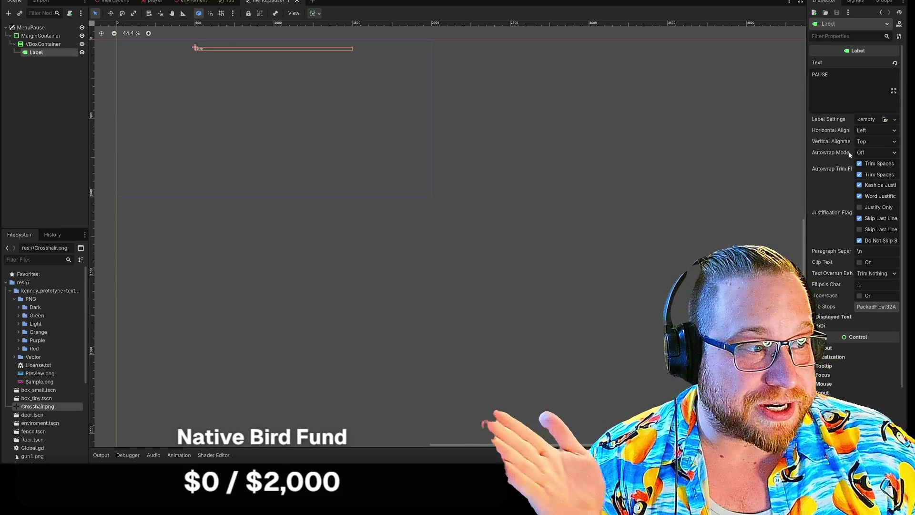
mouse_move(847, 155)
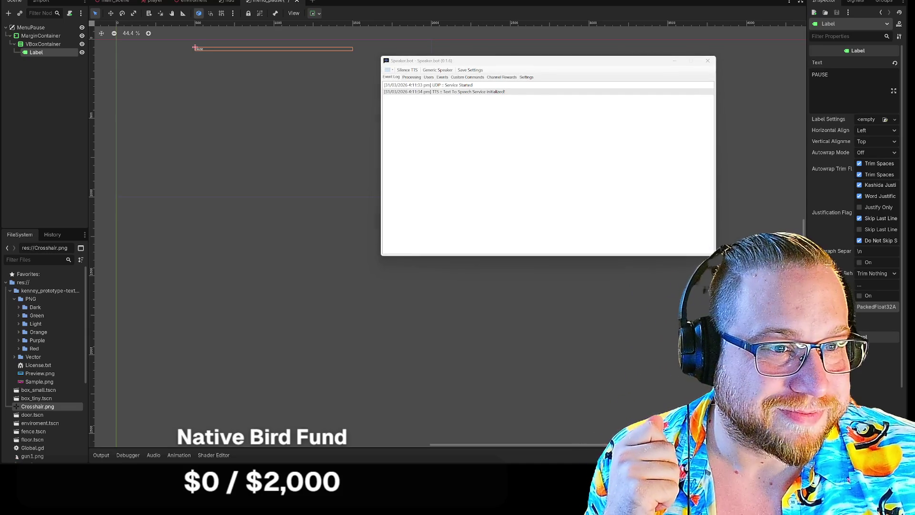
Shrink the Streamer.bot window and show the Actions list with Director, Grifter_Acts and Redeem groups
left_click(675, 61)
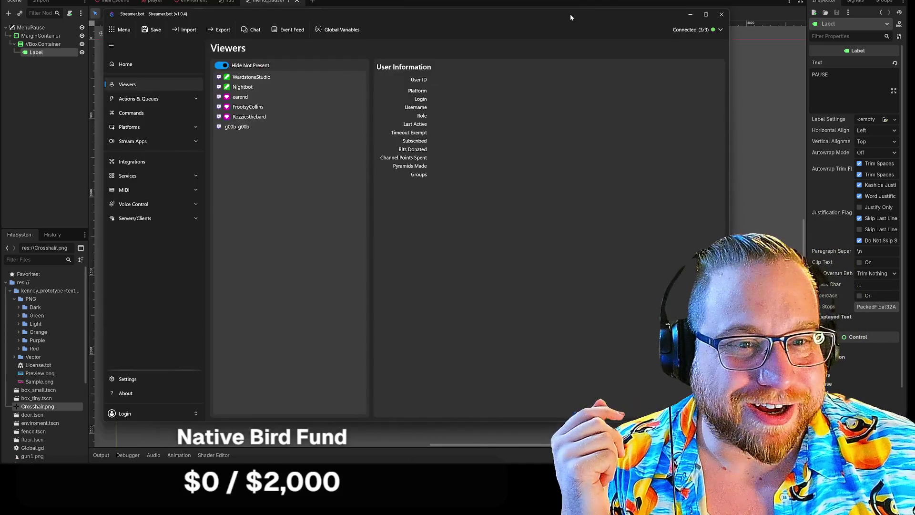
left_click(112, 118)
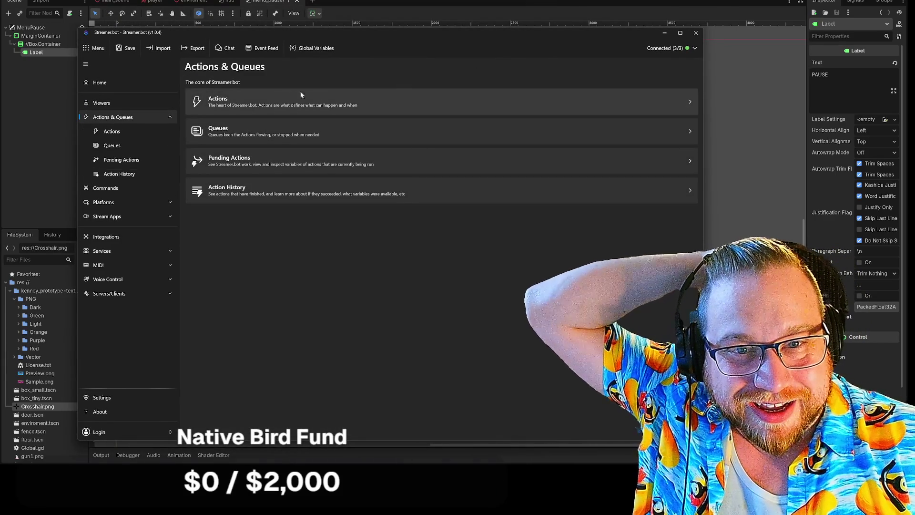
mouse_move(703, 441)
left_mouse_down()
mouse_move(667, 419)
mouse_move(594, 417)
mouse_move(560, 378)
left_mouse_up()
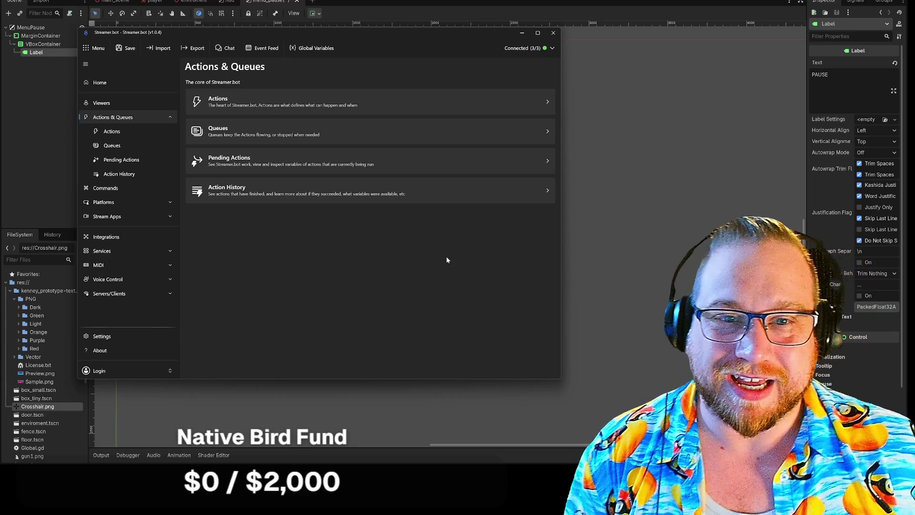
left_click(548, 104)
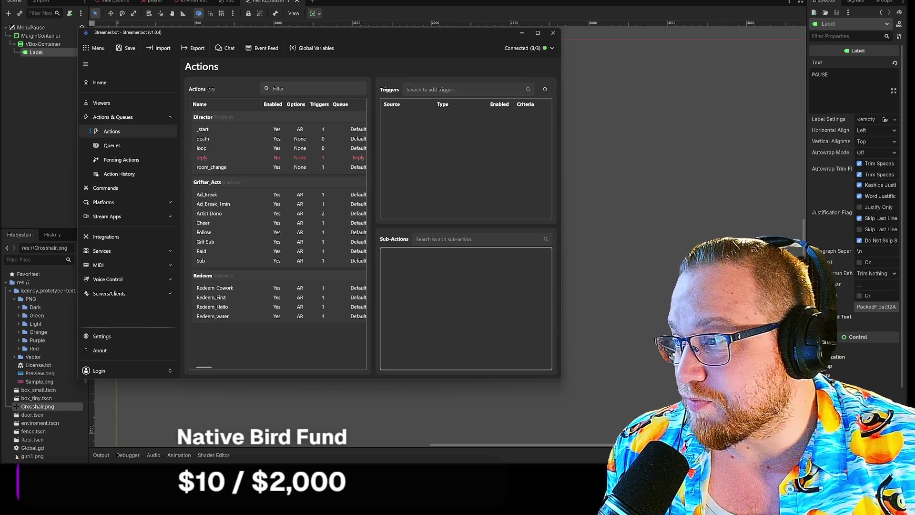
mouse_move(0, 114)
left_mouse_down()
mouse_move(80, 114)
mouse_move(291, 4)
left_mouse_up()
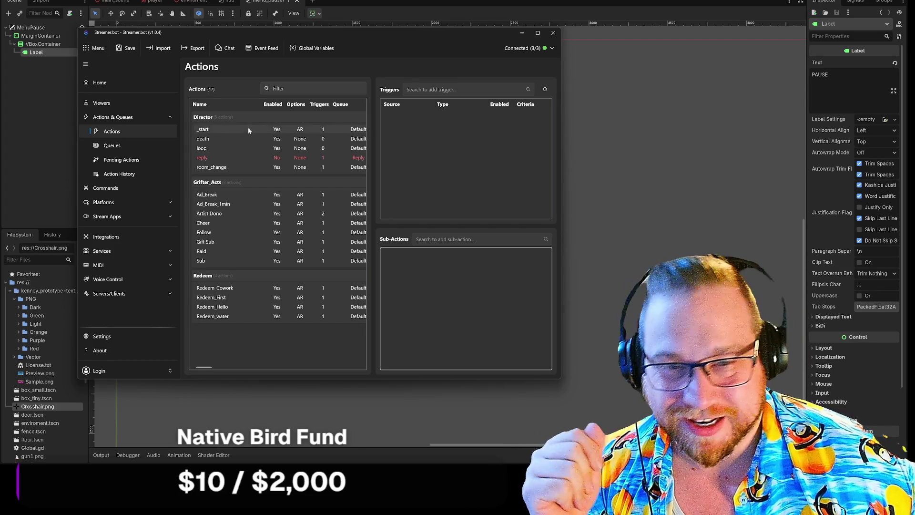
Add a Donates action to the Director group with Always Run enabled
right_click(217, 118)
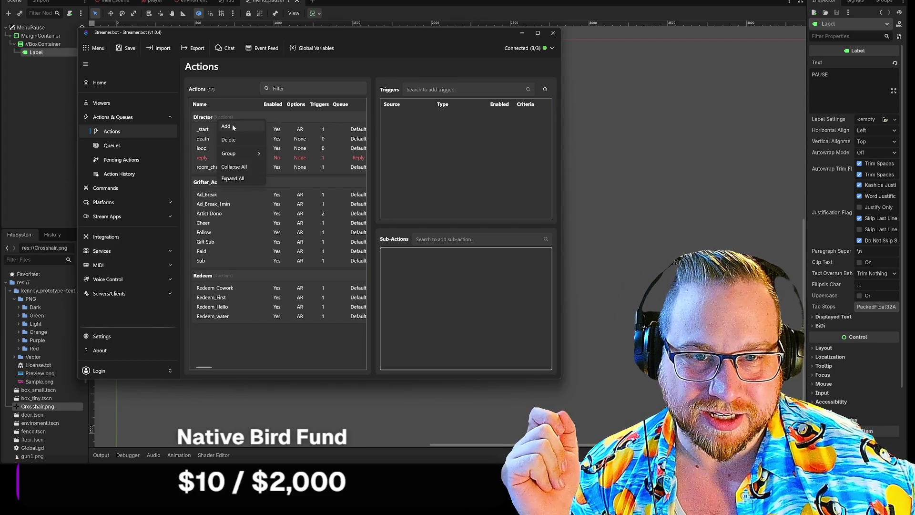
left_click(232, 124)
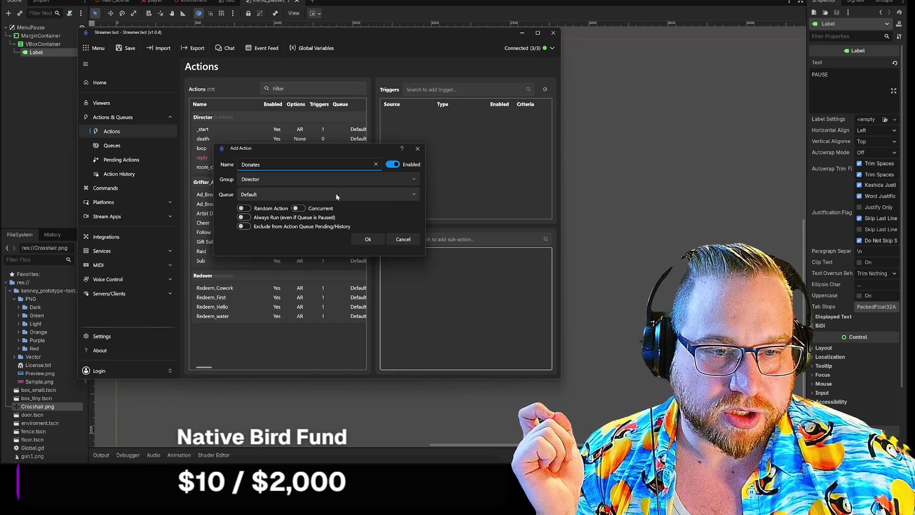
left_click(242, 218)
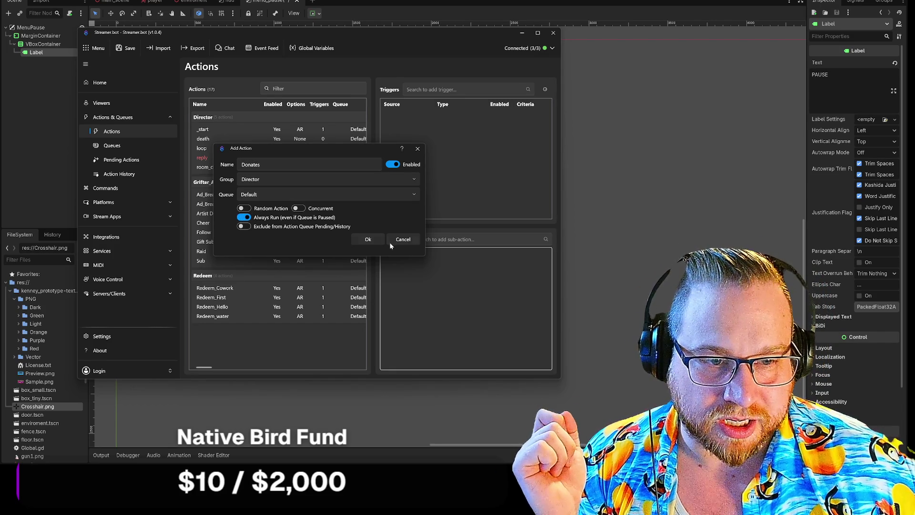
left_click(368, 240)
right_click(448, 143)
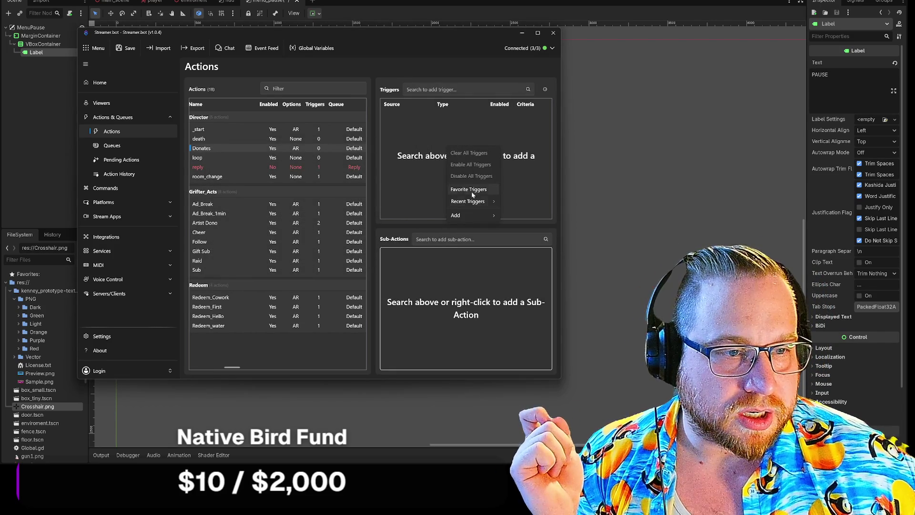
Add a Twitch > Chat > Chat Message trigger to the Donates action
mouse_move(469, 202)
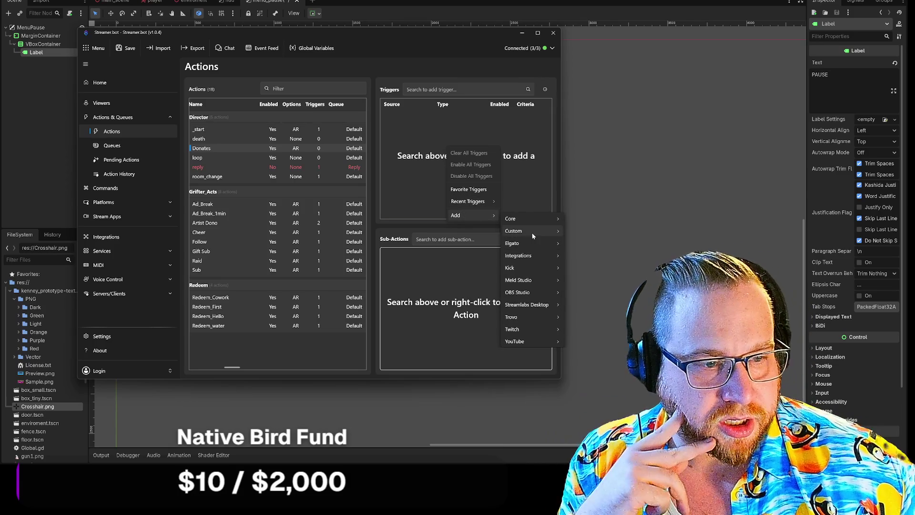
mouse_move(540, 281)
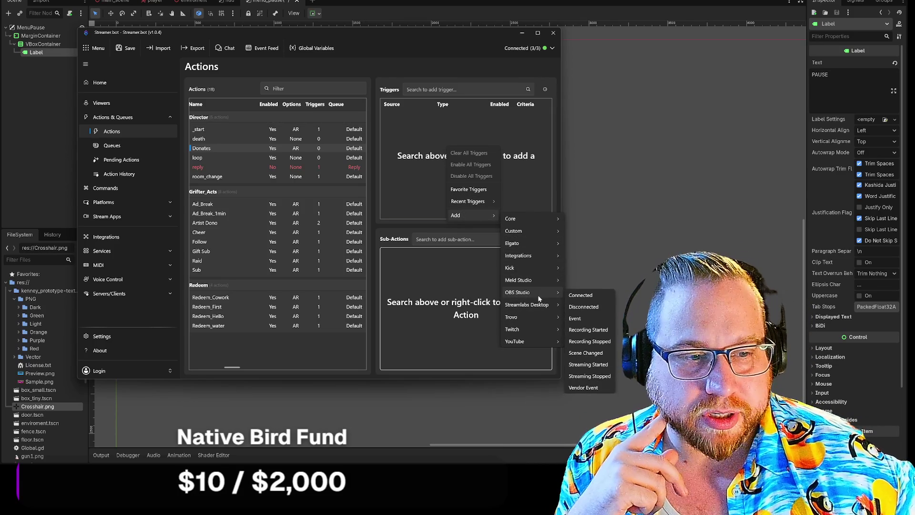
mouse_move(527, 330)
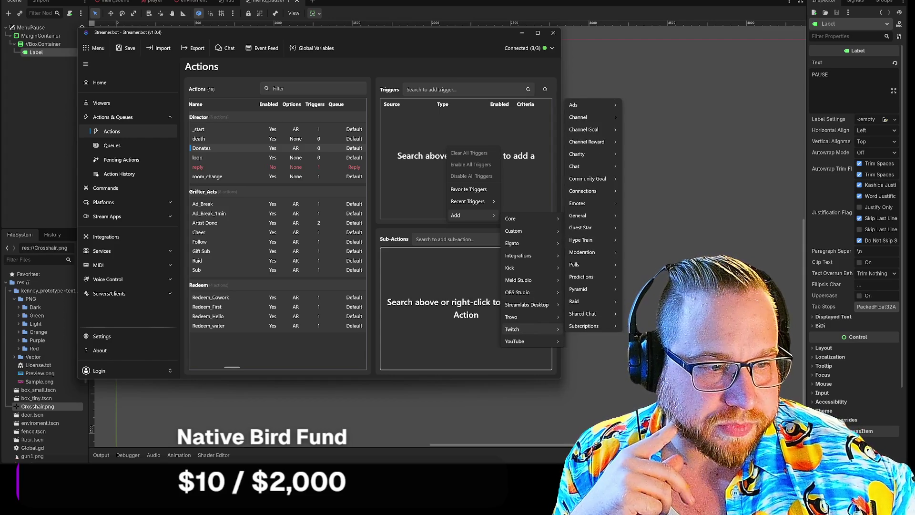
mouse_move(593, 174)
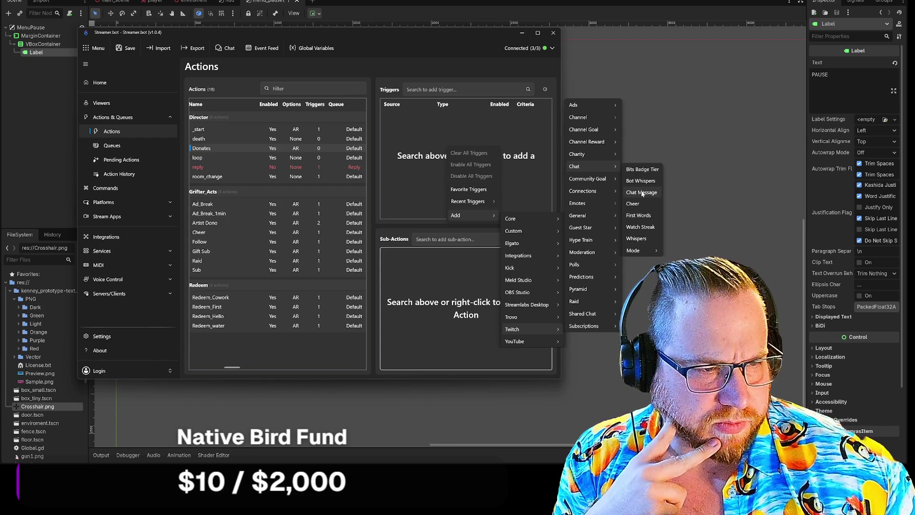
mouse_move(605, 120)
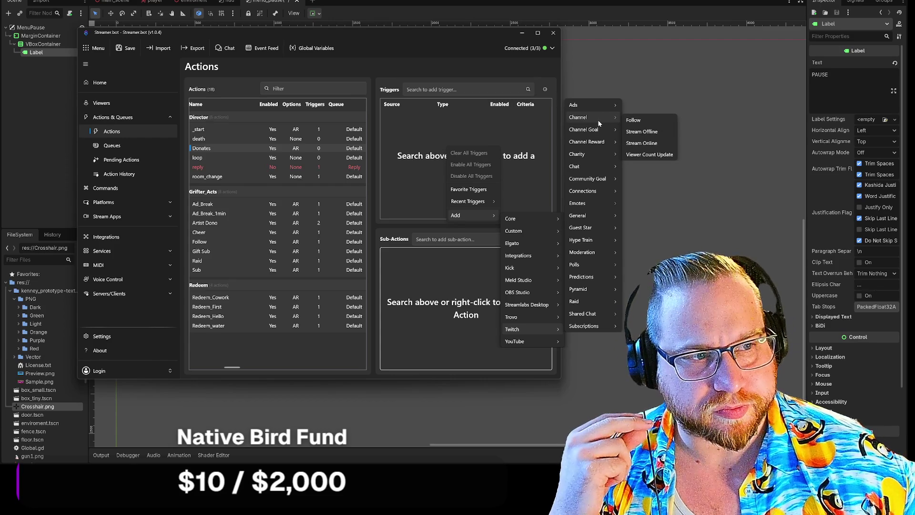
mouse_move(595, 142)
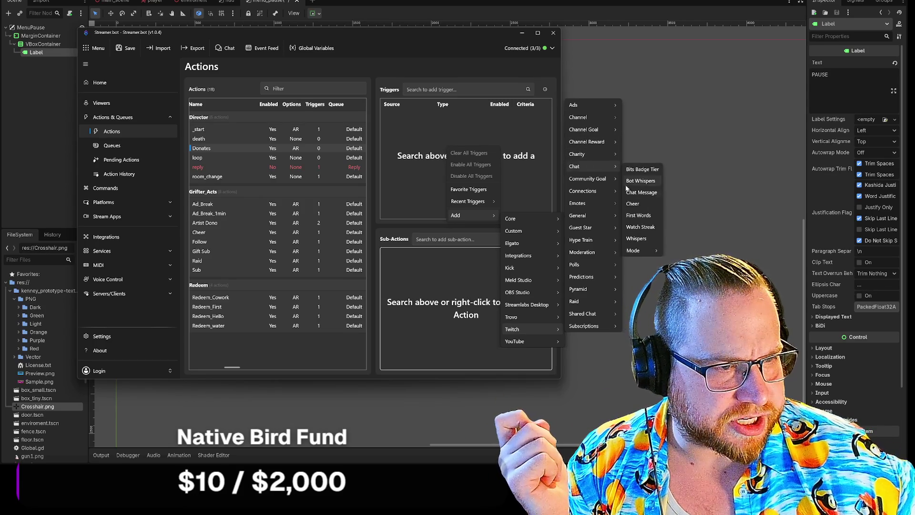
left_click(639, 192)
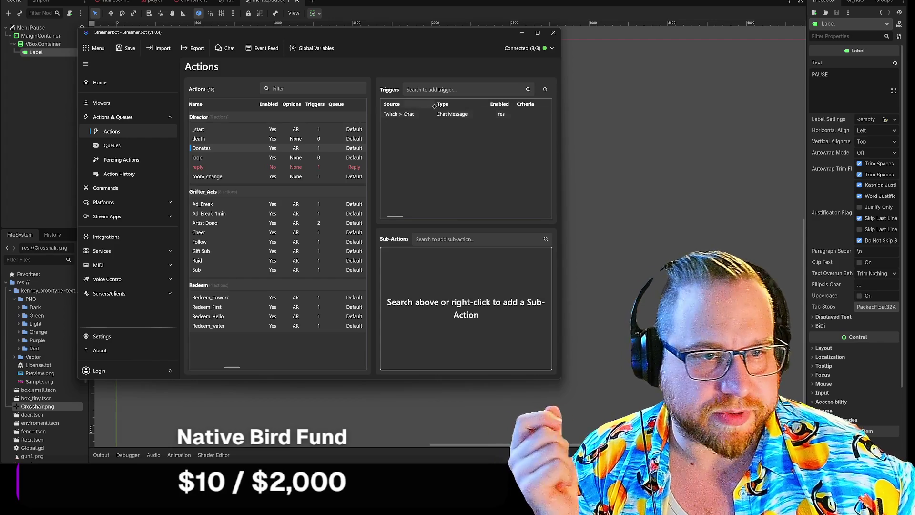
Delete the Twitch chat message trigger from the Donates action
right_click(439, 117)
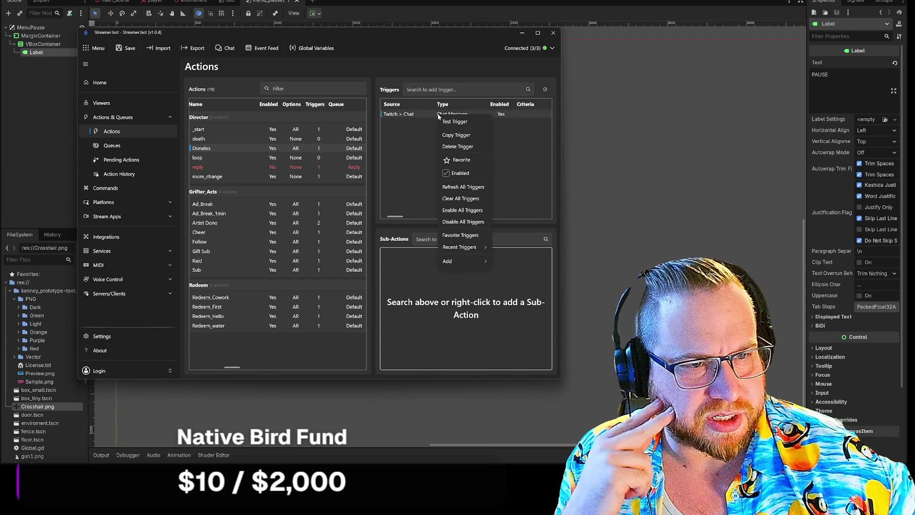
left_click(458, 146)
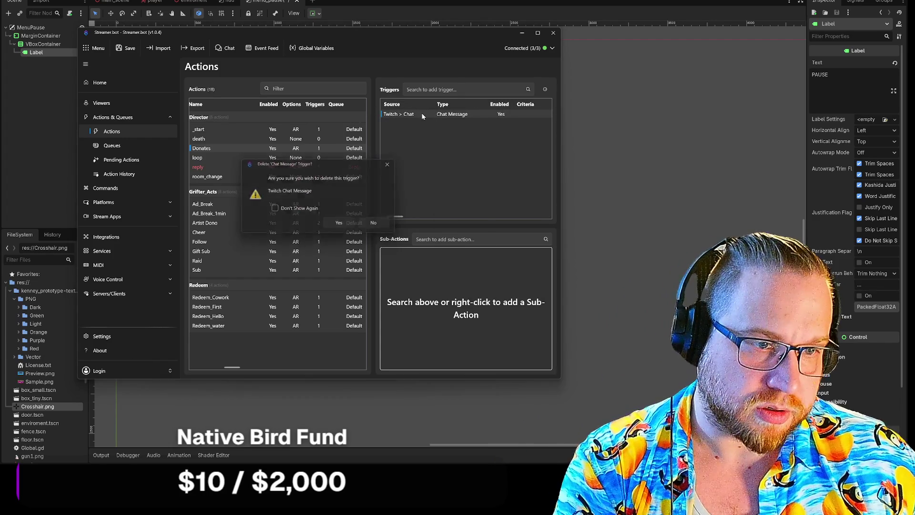
left_click(338, 223)
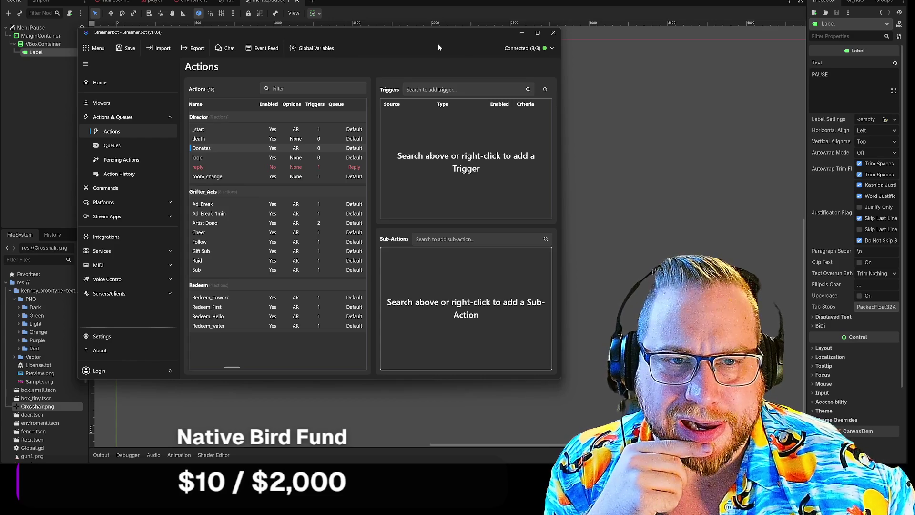
Bring up the trigger options menu in the Donates action's empty Triggers panel
left_click(89, 49)
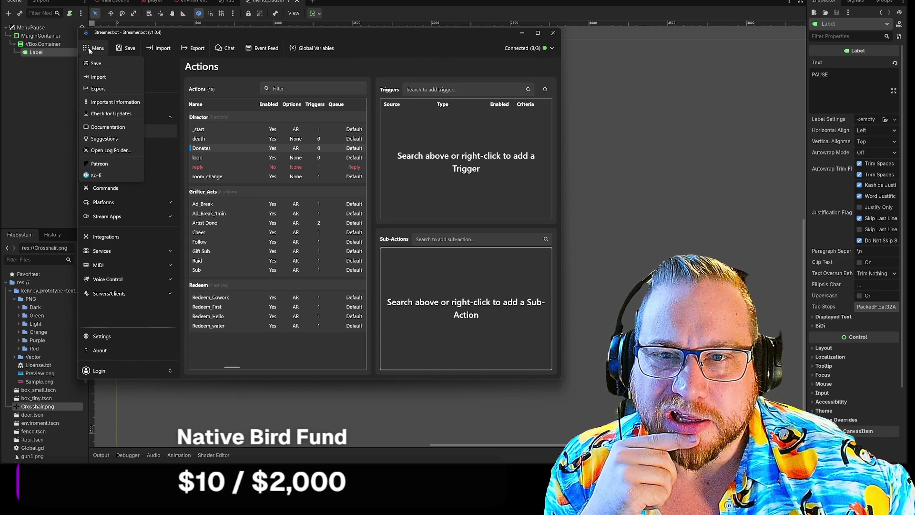
left_click(89, 49)
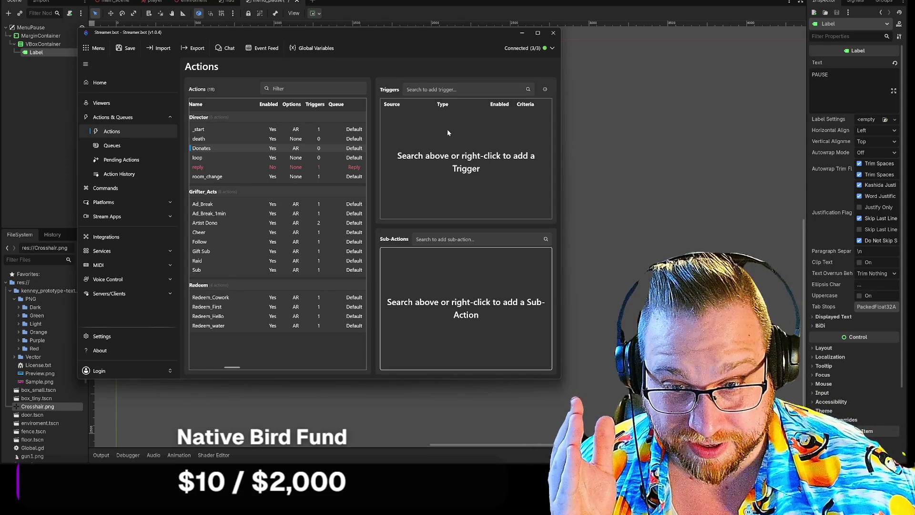
right_click(456, 130)
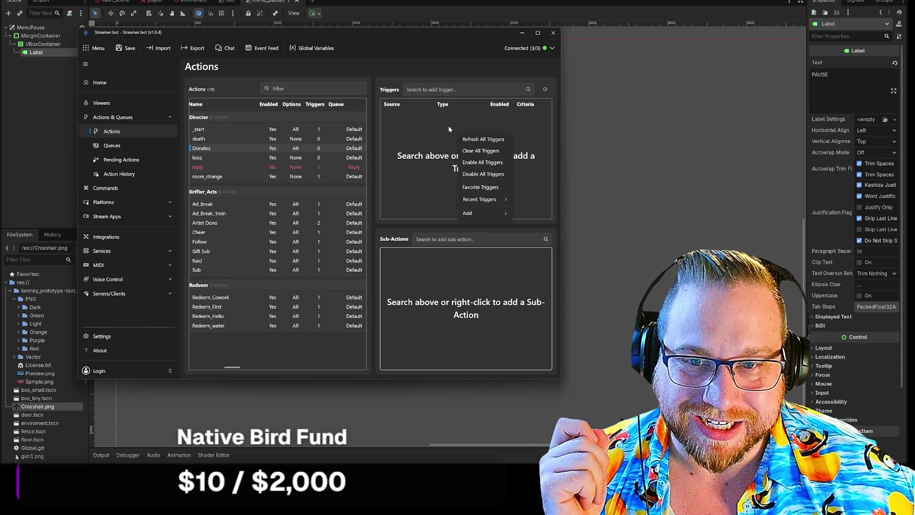
left_click(449, 129)
right_click(427, 131)
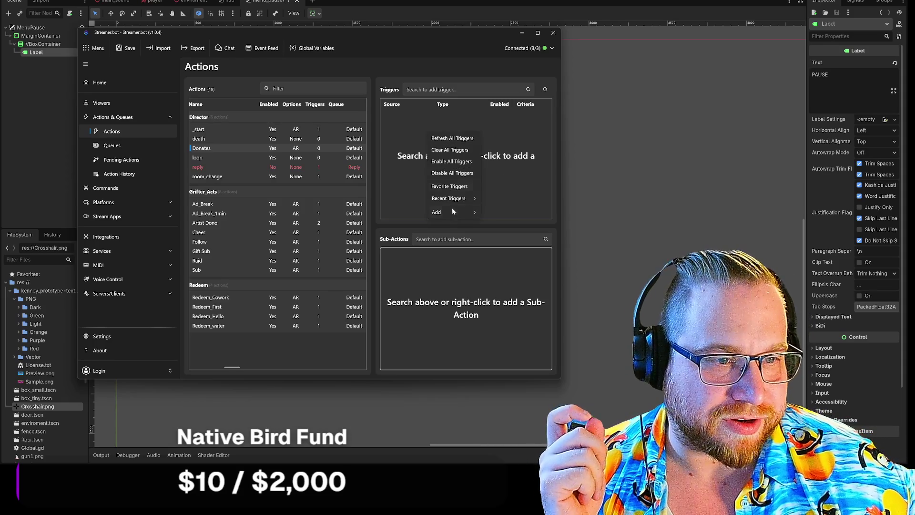
Add a Core > Commands > Command Triggered trigger, leaving its command set to Any
mouse_move(453, 212)
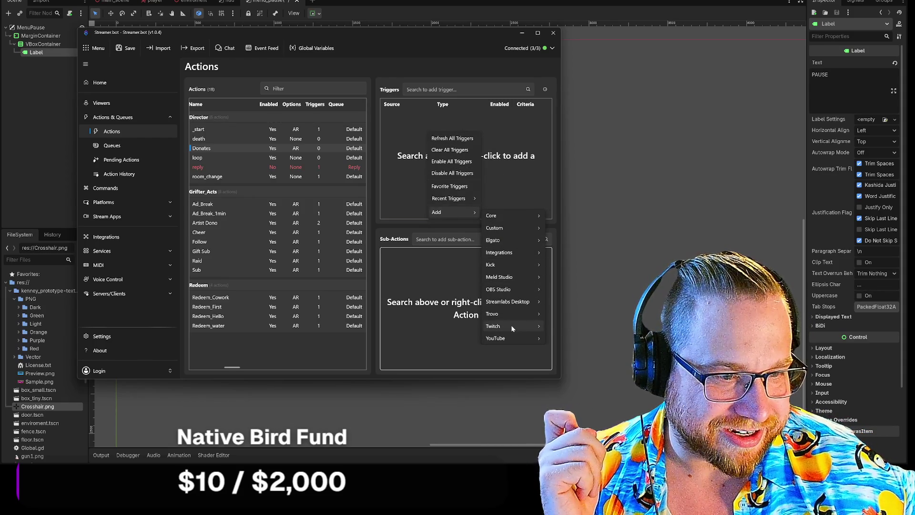
mouse_move(578, 189)
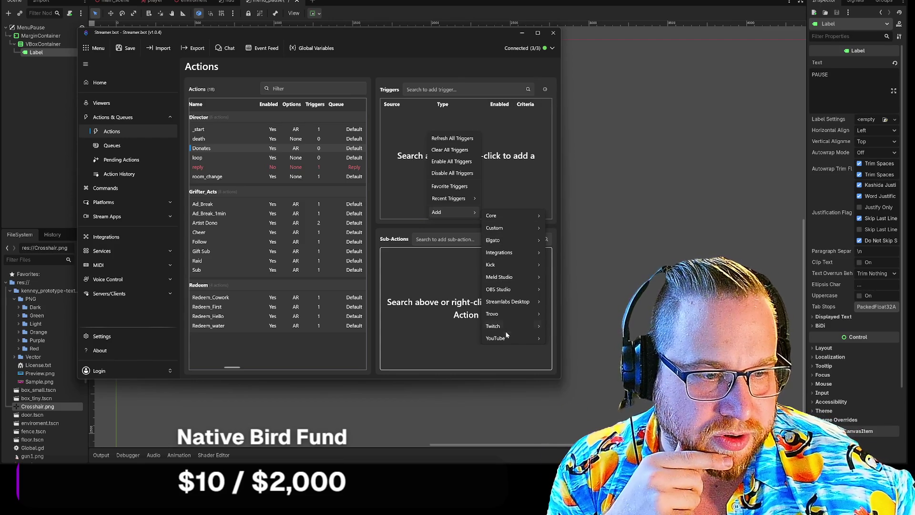
mouse_move(505, 215)
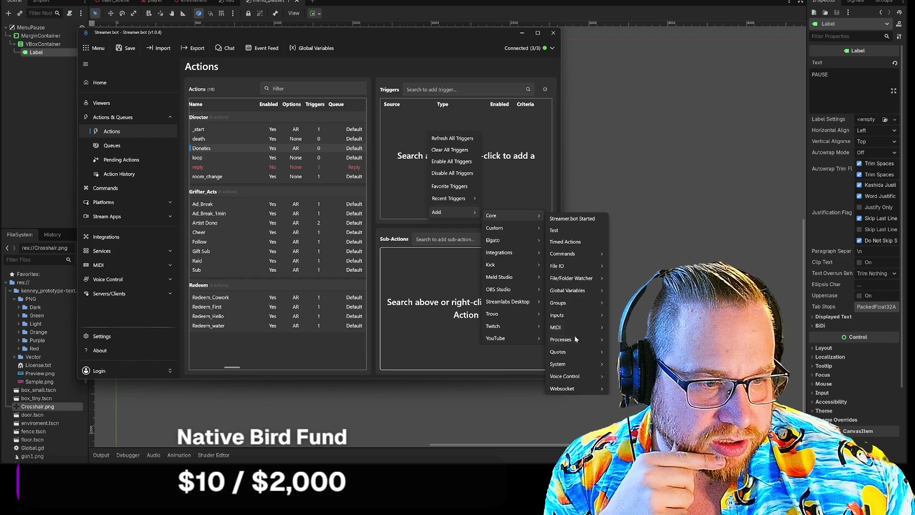
mouse_move(576, 254)
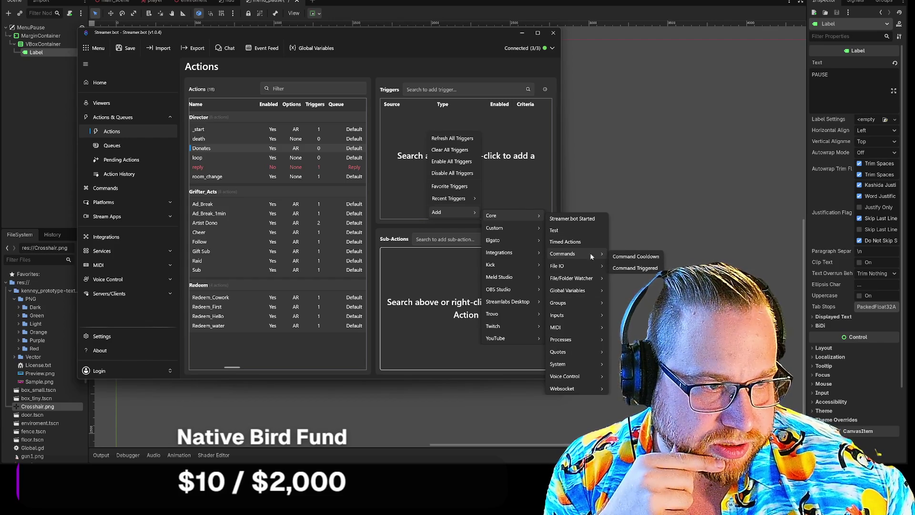
left_click(645, 269)
left_click(320, 195)
left_click(310, 195)
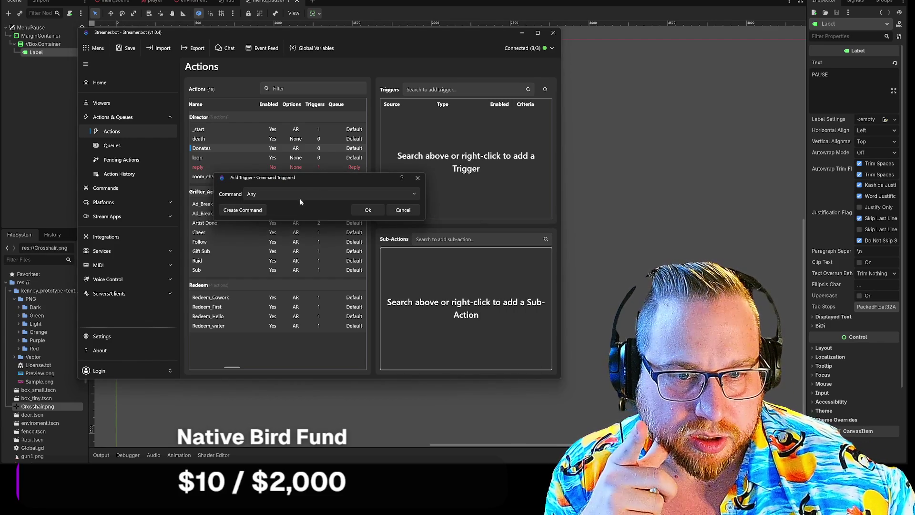
Create a 'Donates' command answering to !donate, !charity and !fundraiser, and save it
left_click(234, 210)
type("Donat")
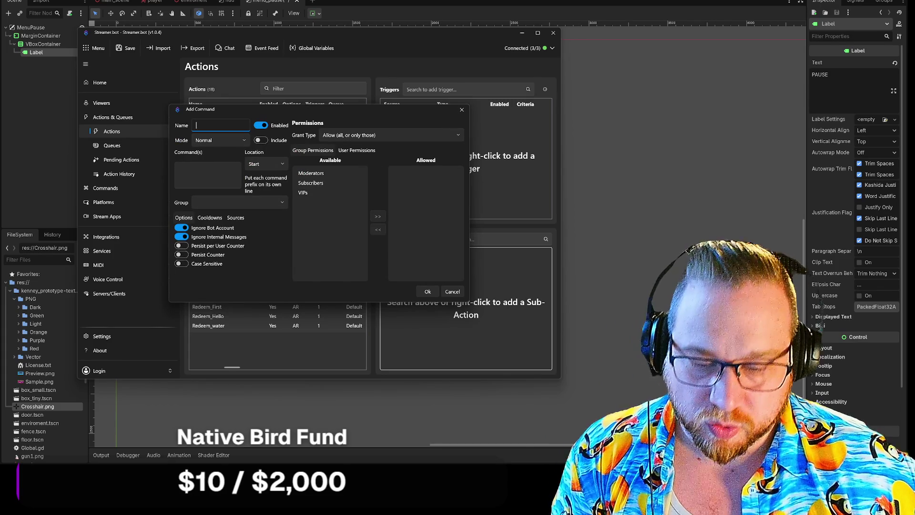
type("es")
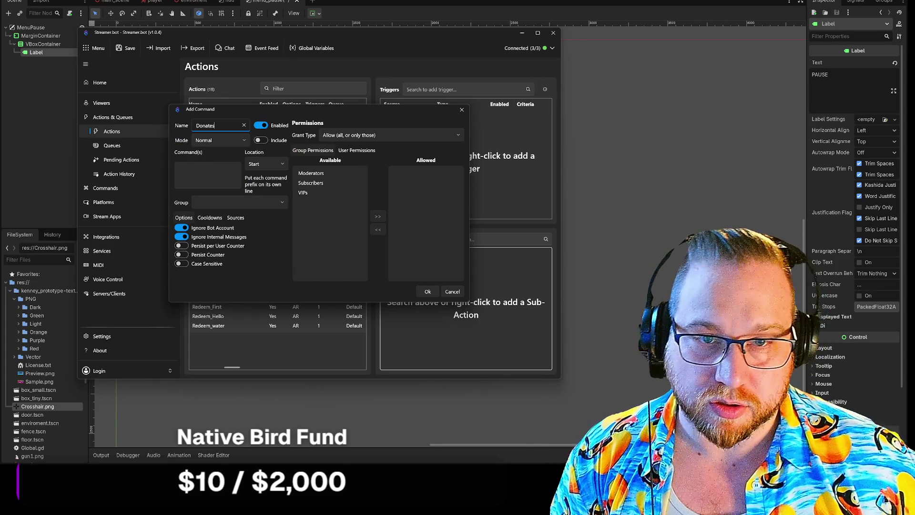
left_click(179, 168)
type("!fundraiser")
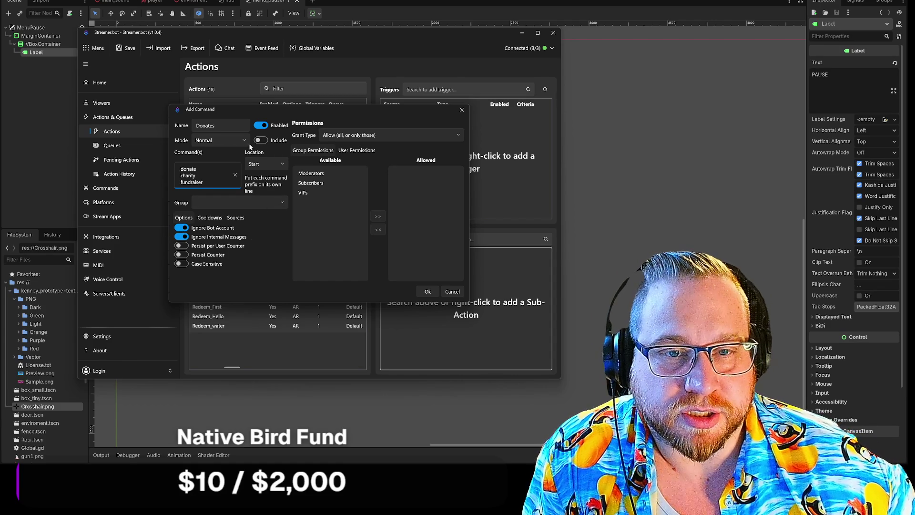
left_click(428, 292)
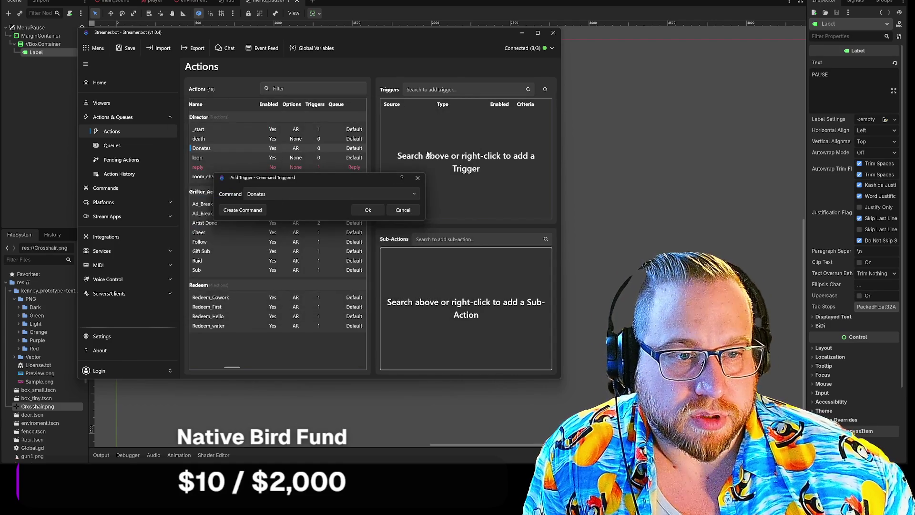
Confirm the Donates command trigger and add a Twitch Send Message to Channel sub-action
left_click(368, 211)
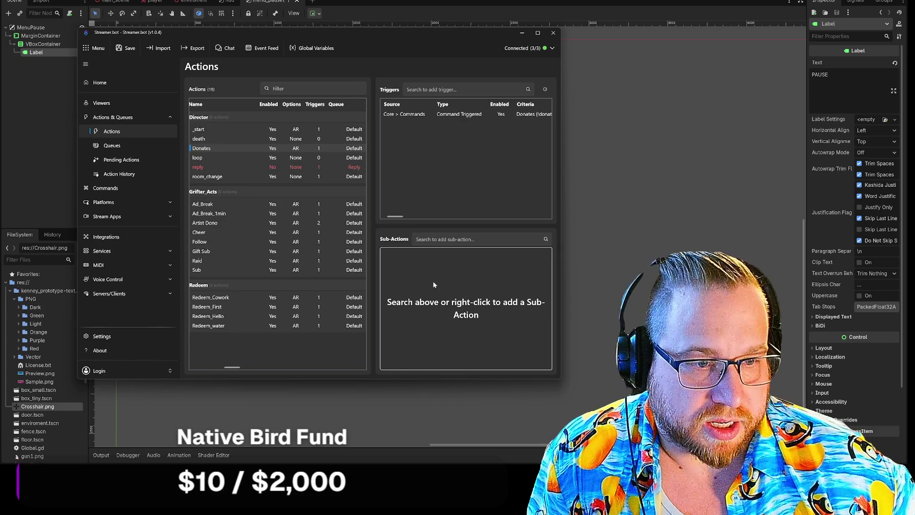
right_click(434, 285)
mouse_move(459, 344)
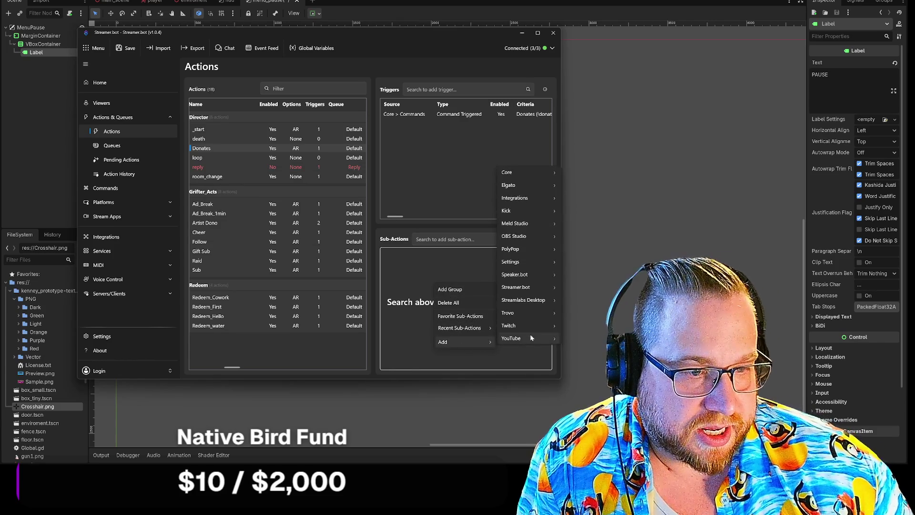
mouse_move(518, 326)
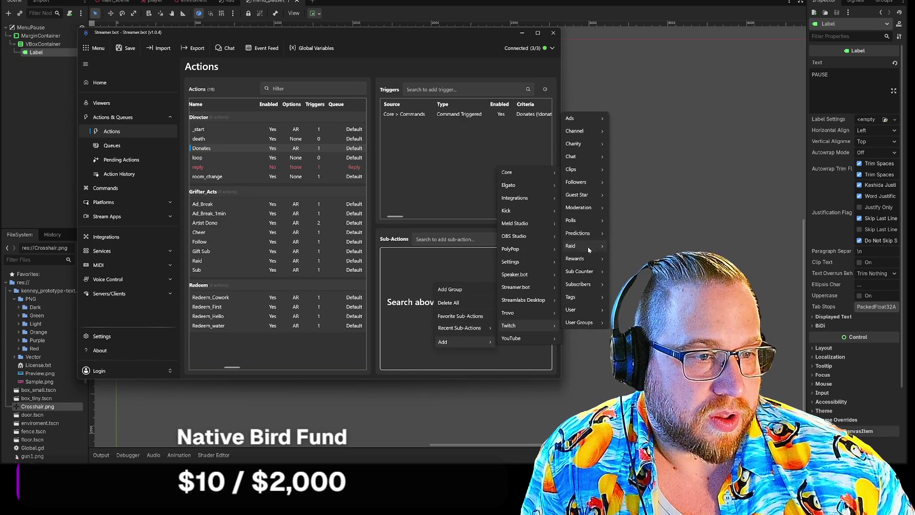
mouse_move(579, 158)
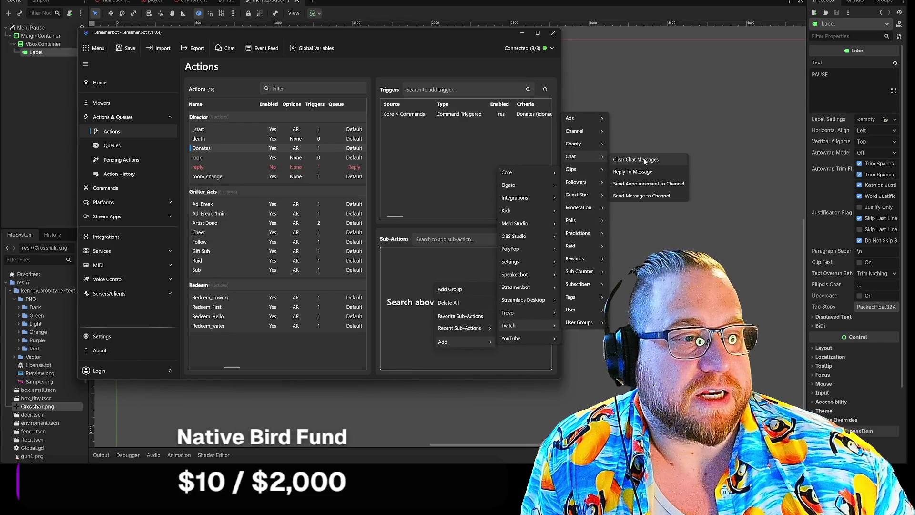
left_click(657, 196)
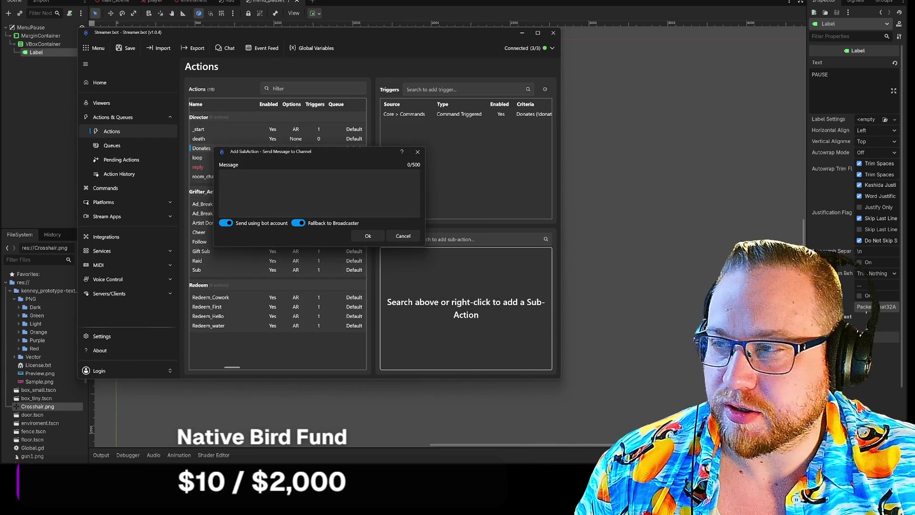
Write the chat message 'Donate to New Zealand'
type("Do")
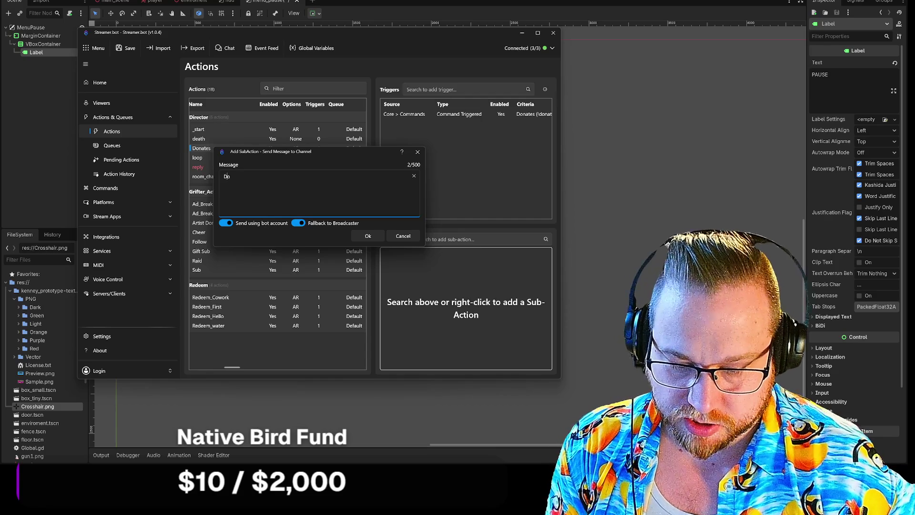
type("nate to B")
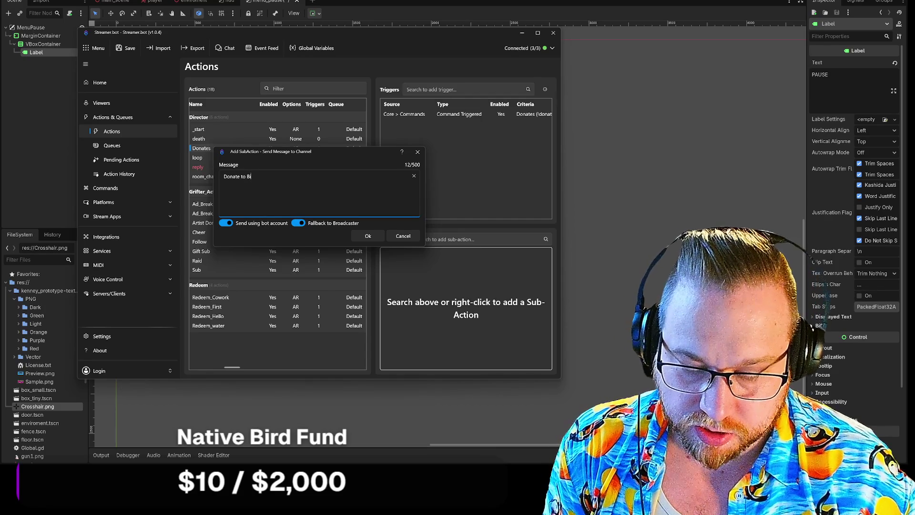
key("BackSpace")
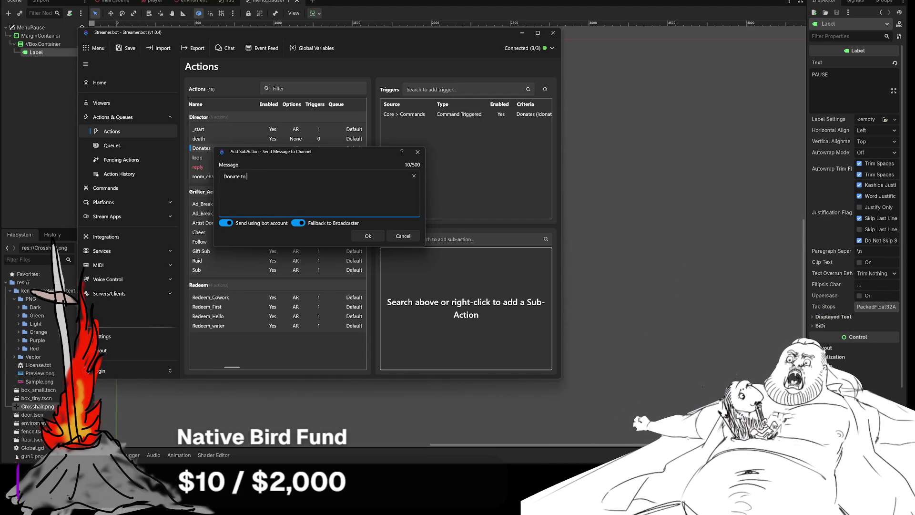
type("New Zealand")
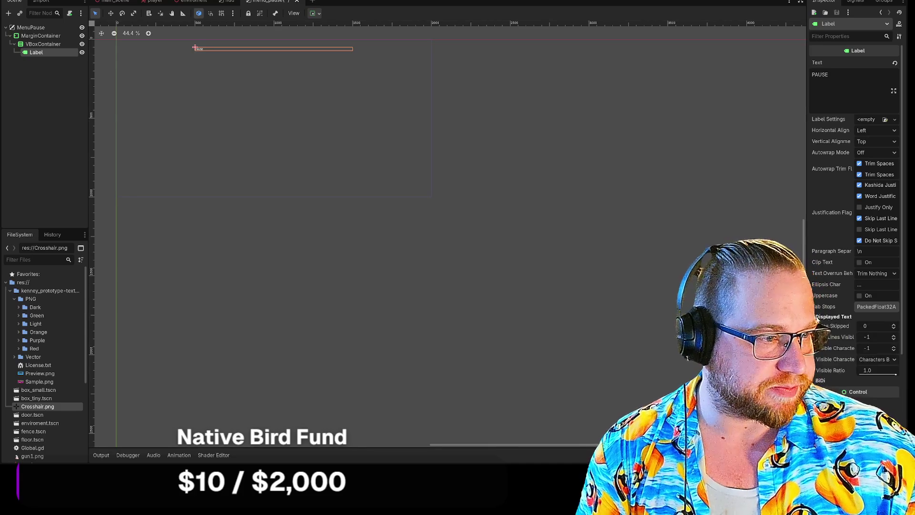
Enable the Label's Theme Overrides font size and set it to 50 px
scroll(831, 284, "down", 4)
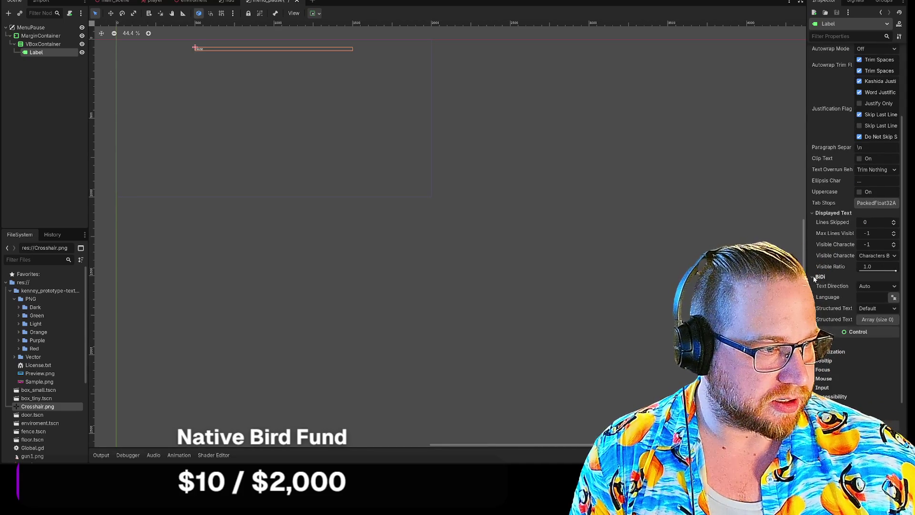
left_click(814, 213)
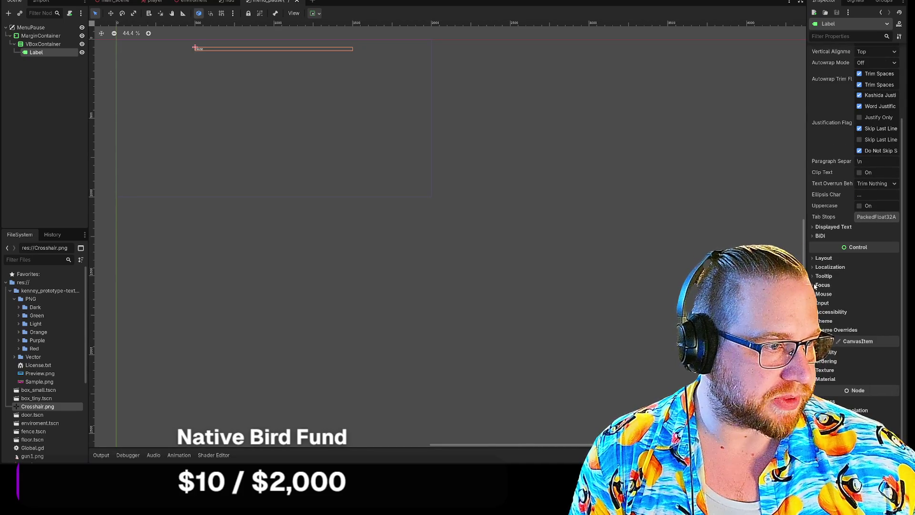
left_click(835, 330)
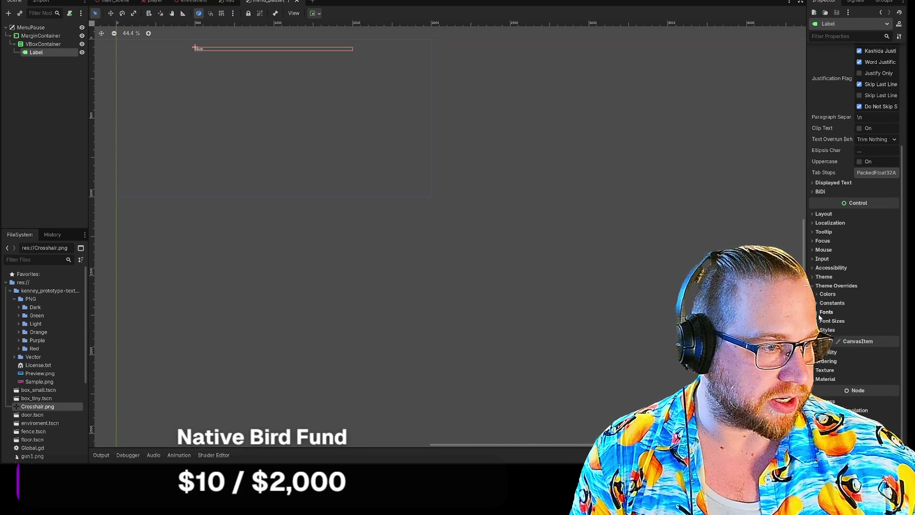
left_click(827, 311)
left_click(826, 316)
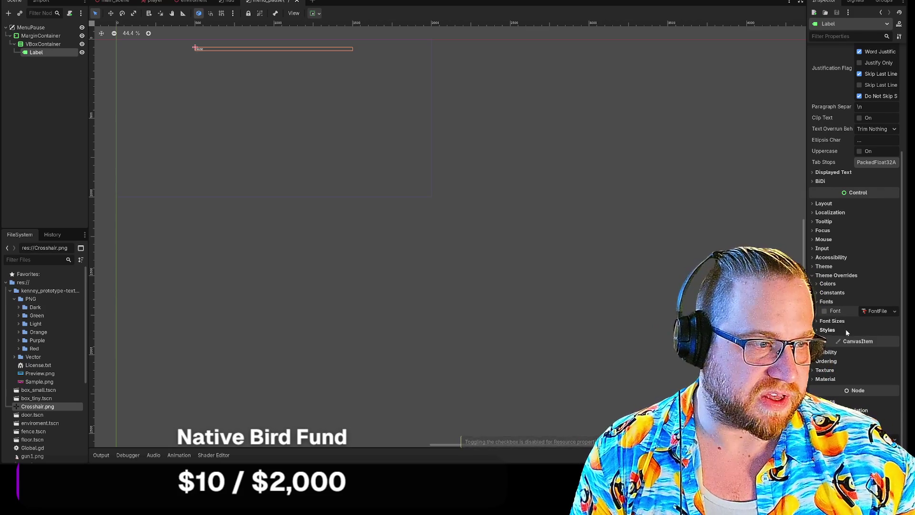
left_click(817, 321)
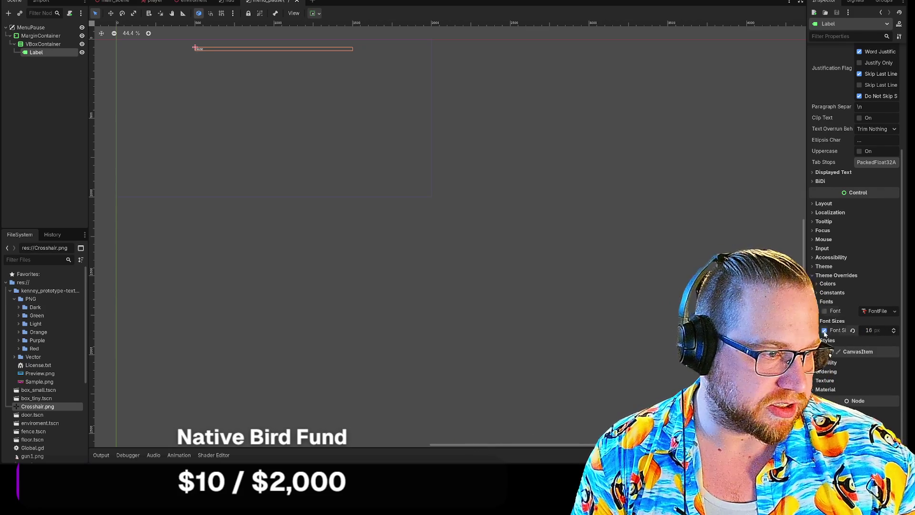
left_click(892, 329)
left_click(892, 329)
left_click(892, 329)
left_click(870, 330)
type("50")
key("Return")
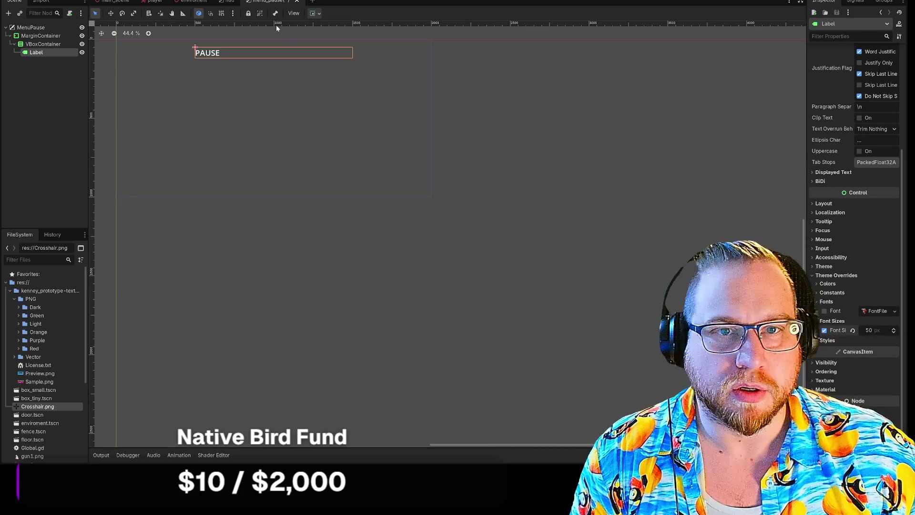
Raise the label's font size override to 100 px
left_click(830, 340)
left_click(874, 331)
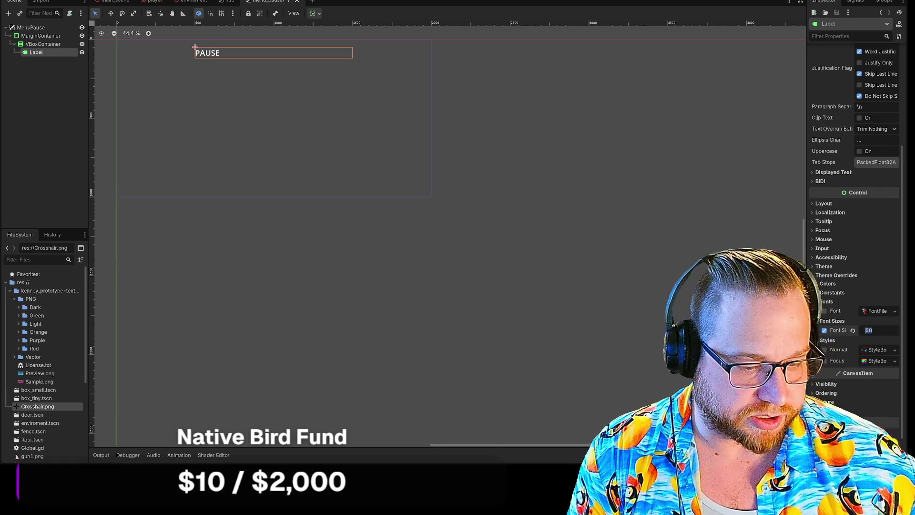
type("100")
key("Return")
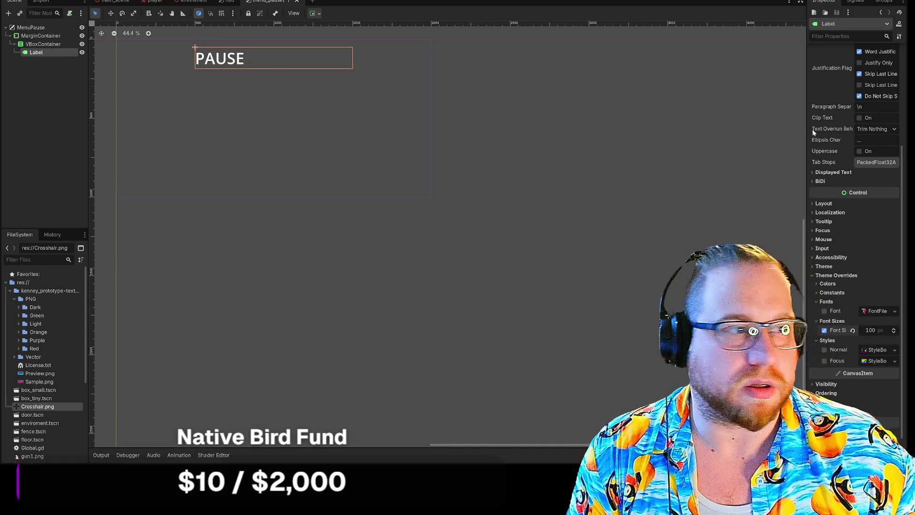
scroll(856, 187, "up", 5)
Change the label text to PAUSED with Center vertical and horizontal alignment
left_click(829, 75)
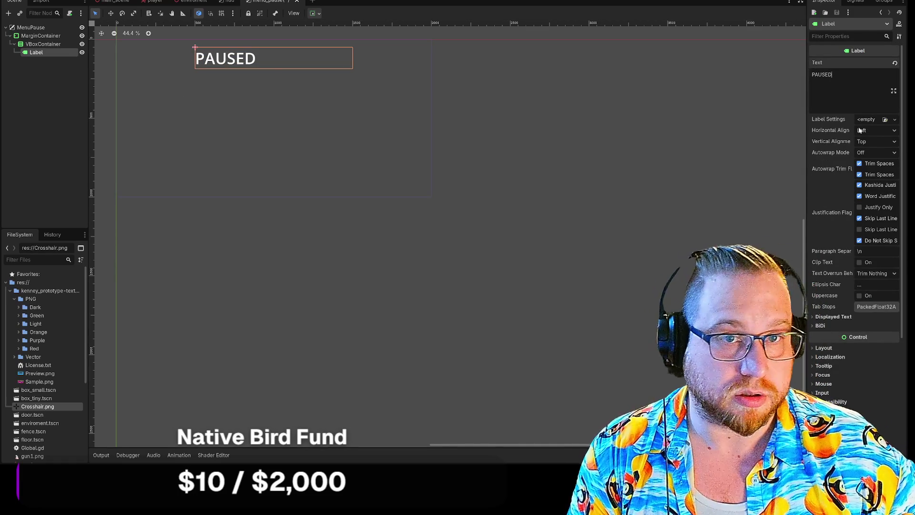
left_click(874, 142)
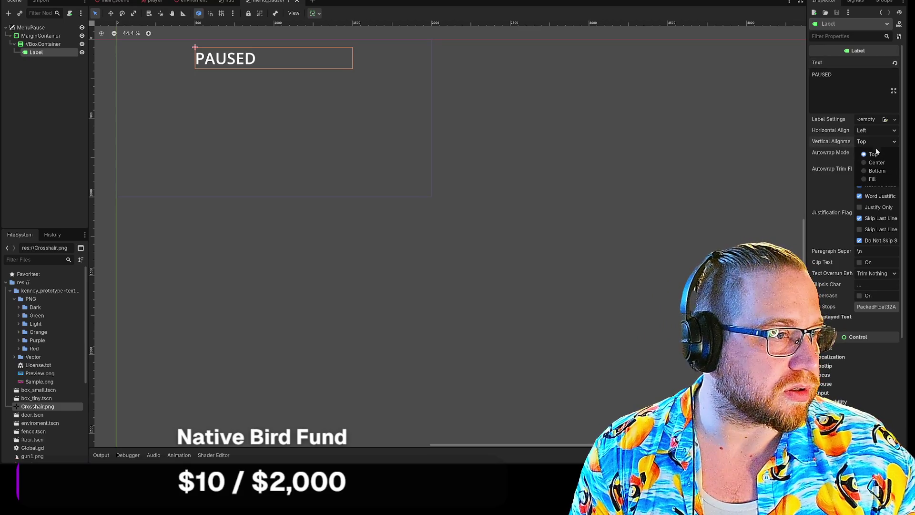
left_click(867, 166)
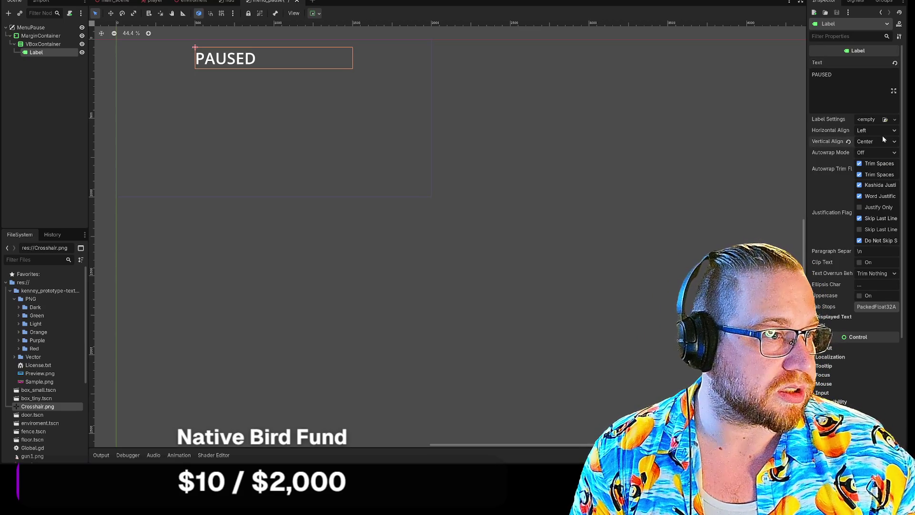
left_click(882, 130)
left_click(868, 156)
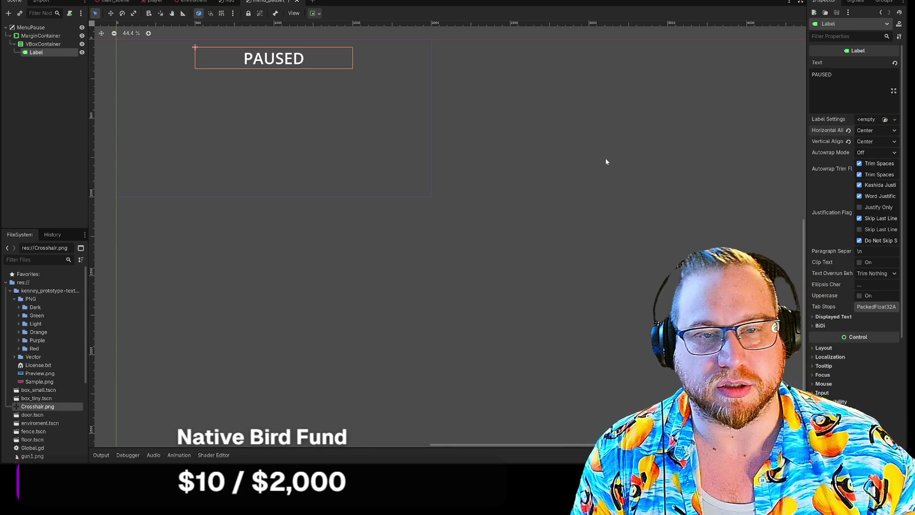
right_click(32, 37)
Add a ColorRect child to MarginContainer and move it above the VBoxContainer
left_click(52, 42)
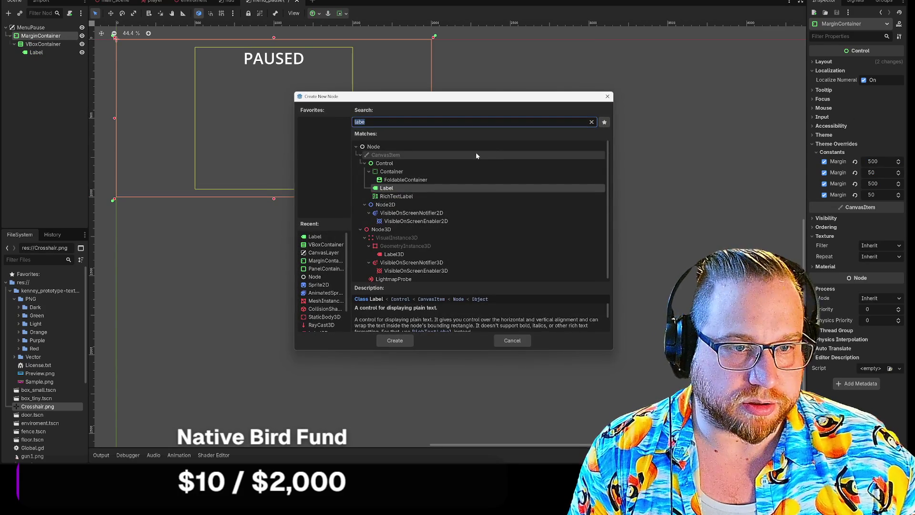
type("rect")
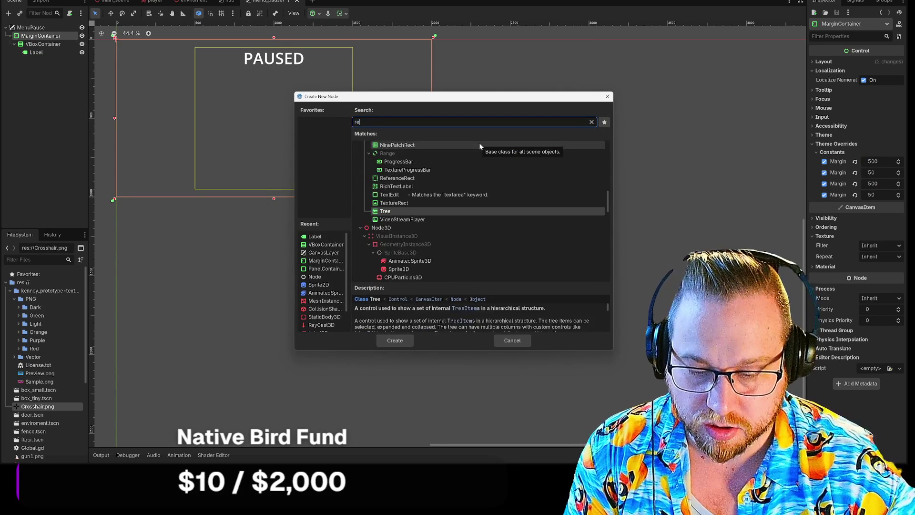
left_click(431, 171)
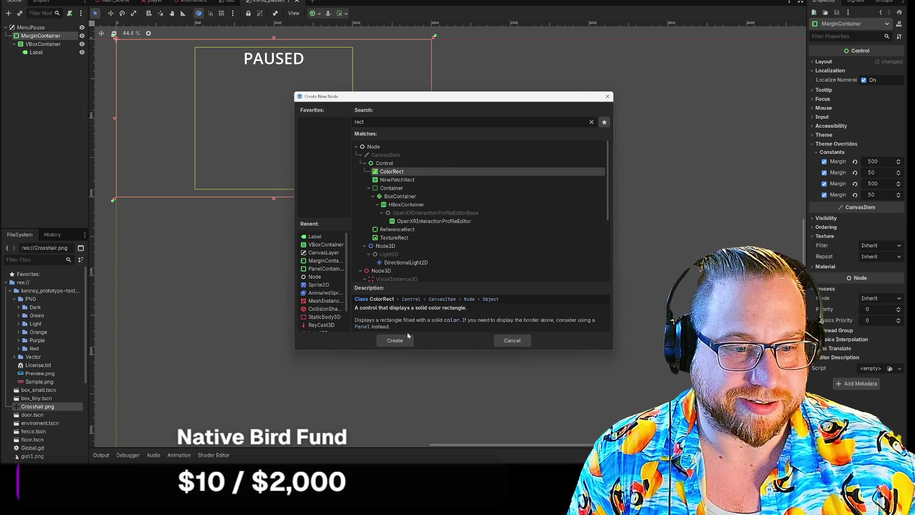
left_click(395, 341)
left_click_drag(37, 60, 36, 45)
left_click(36, 52)
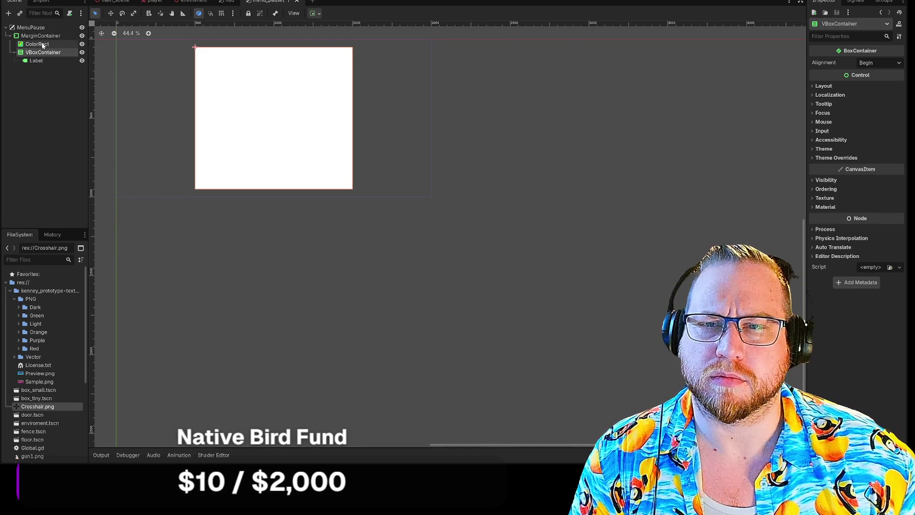
Give the Label a nearly opaque black font shadow colour override (000000ed)
left_click(36, 60)
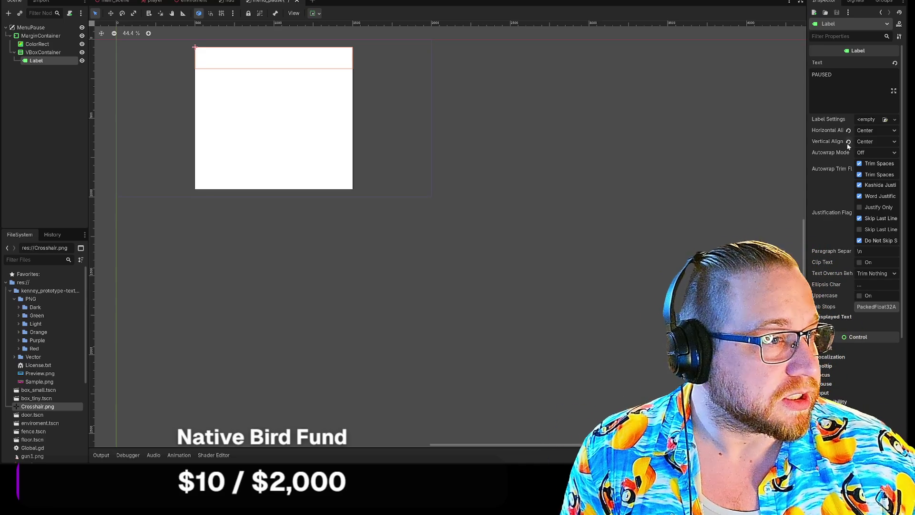
scroll(841, 232, "down", 5)
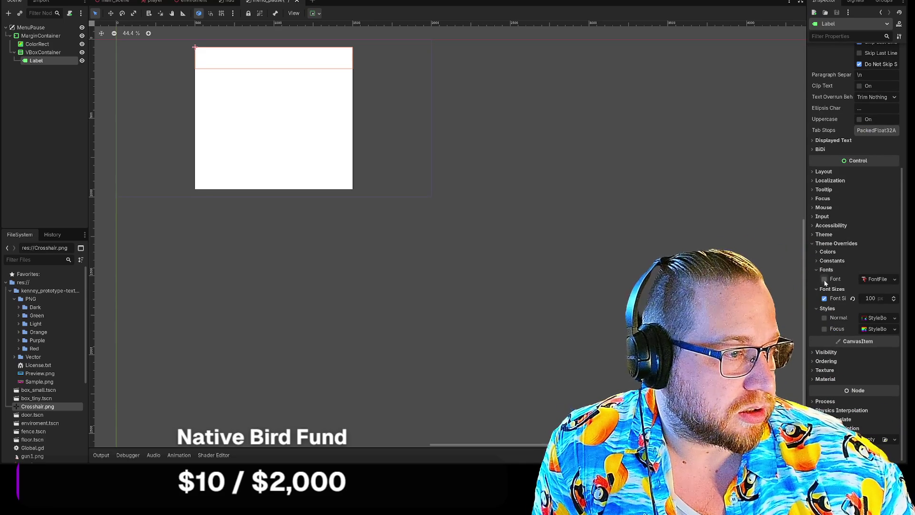
left_click(818, 253)
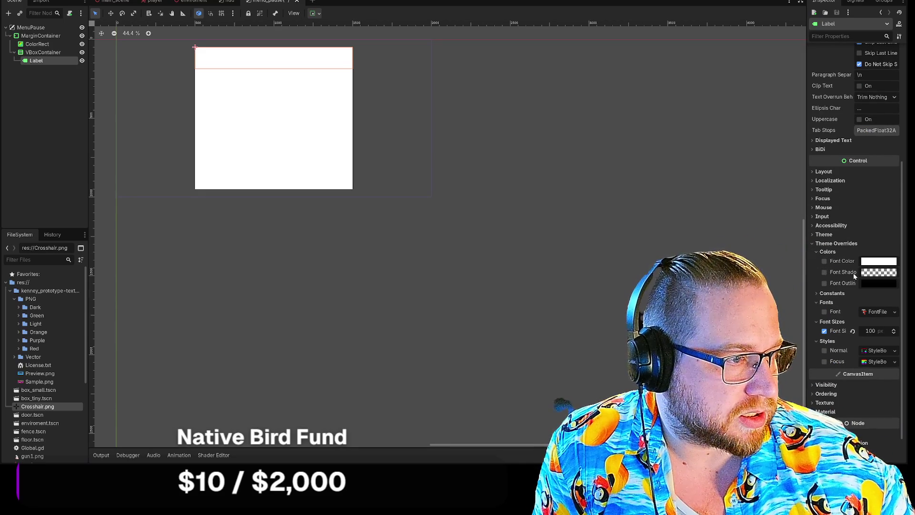
left_click(824, 272)
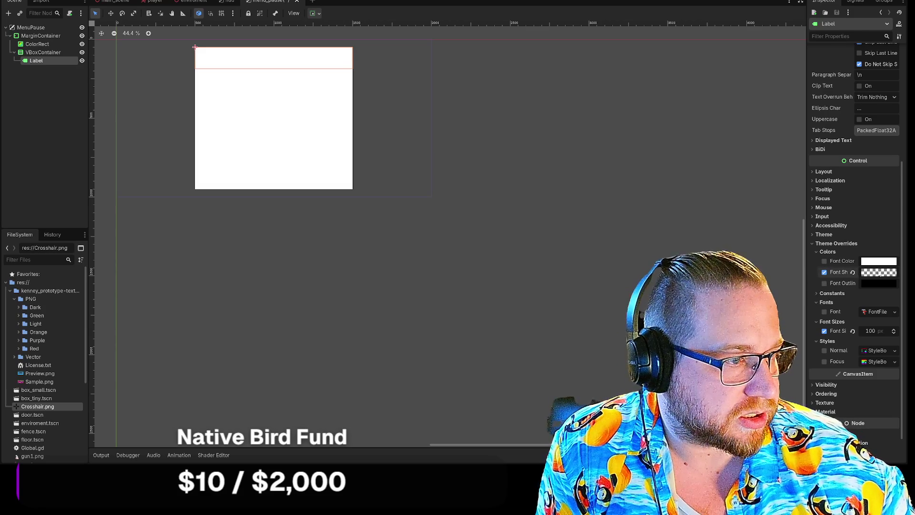
left_click(879, 272)
left_click_drag(813, 217, 865, 222)
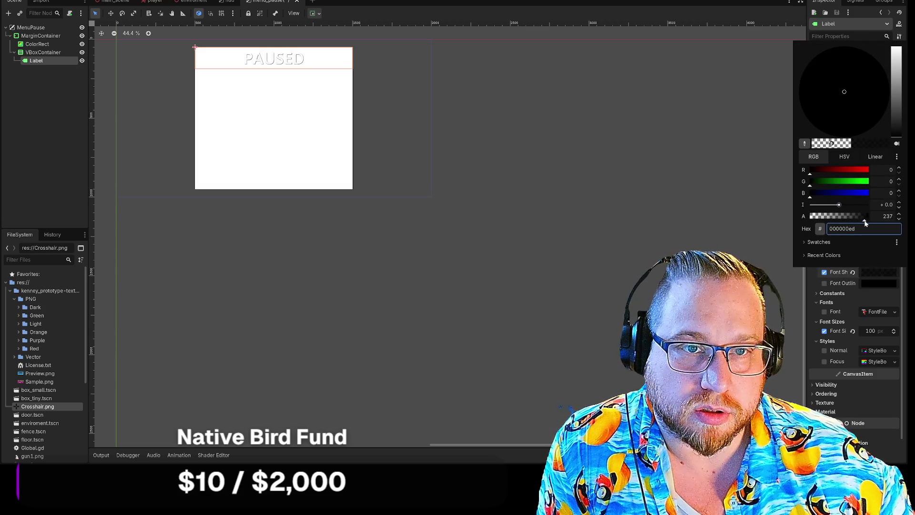
left_click(827, 284)
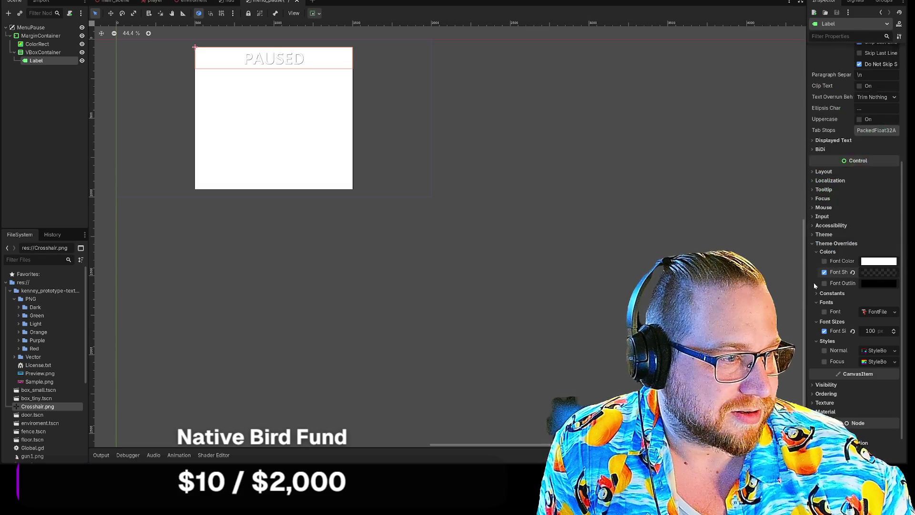
Enable a black font outline colour override on the PAUSED label
left_click(825, 283)
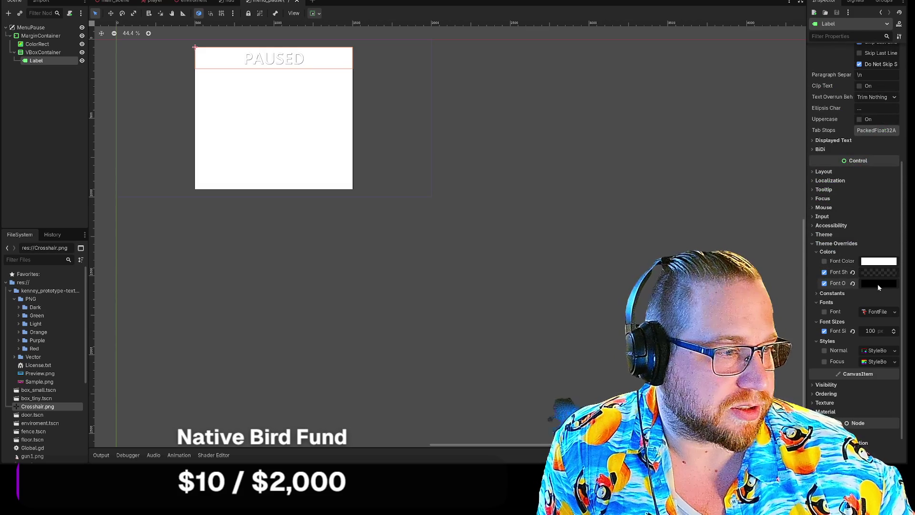
left_click(877, 284)
left_click(816, 282)
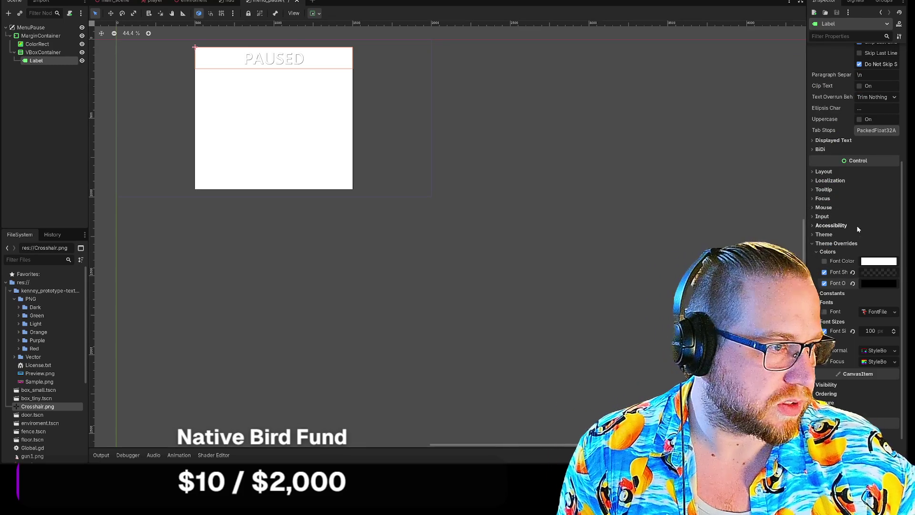
left_click(36, 44)
Set the ColorRect colour to dark grey 2f2f2f with alpha 100
left_click(878, 63)
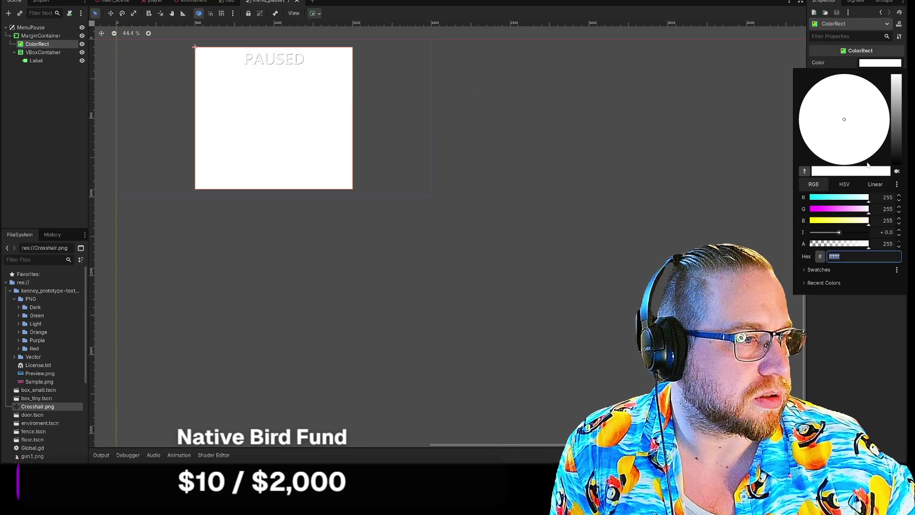
mouse_move(895, 124)
left_mouse_down()
mouse_move(896, 164)
mouse_move(895, 138)
mouse_move(895, 148)
left_mouse_up()
left_click_drag(864, 249, 841, 249)
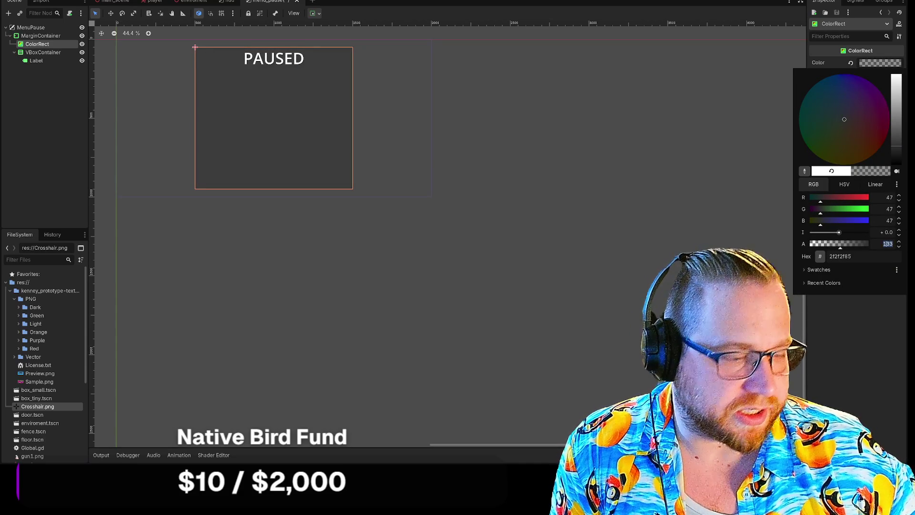
type("100")
key("Return")
left_click(872, 279)
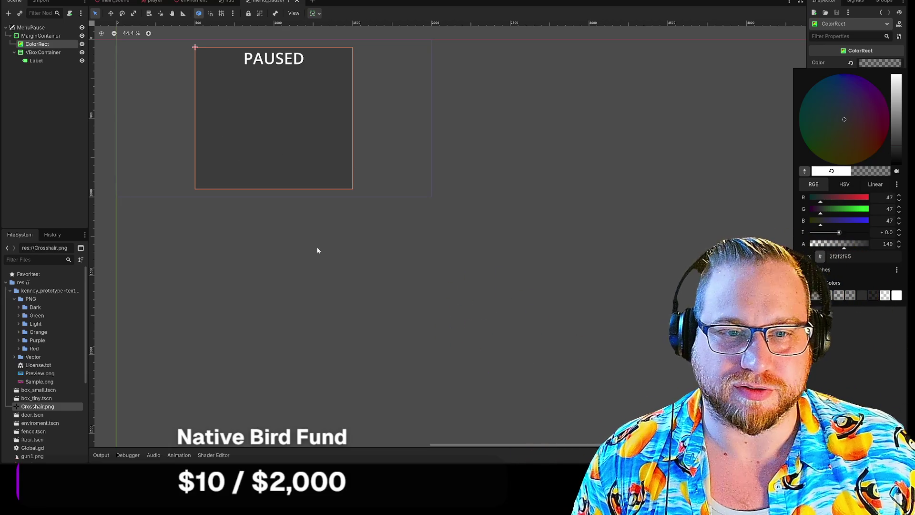
left_click(316, 247)
scroll(233, 221, "up", 1)
scroll(240, 229, "up", 2)
scroll(240, 229, "up", 1)
left_click_drag(240, 228, 353, 384)
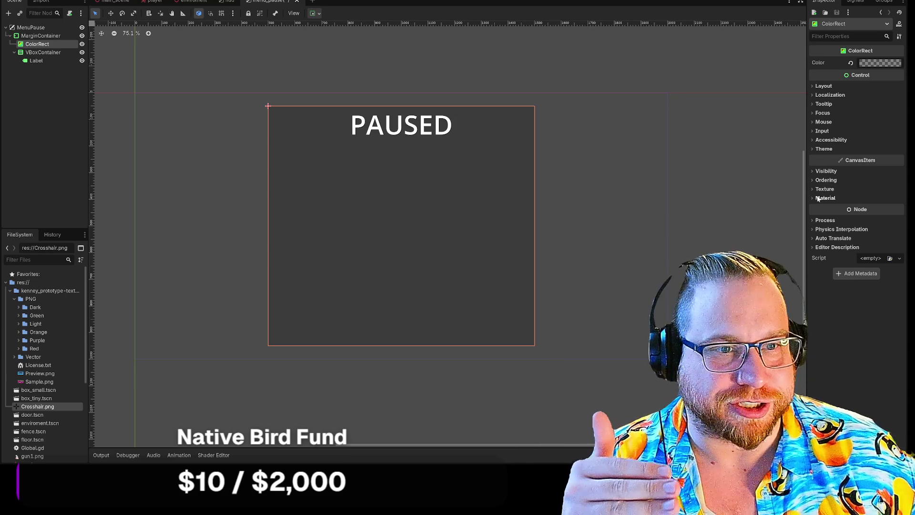
Browse the ColorRect's Material, Texture, Ordering, Visibility, Theme and Accessibility Inspector sections
left_click(812, 198)
left_click(813, 189)
left_click(812, 190)
left_click(814, 180)
left_click(814, 180)
left_click(814, 170)
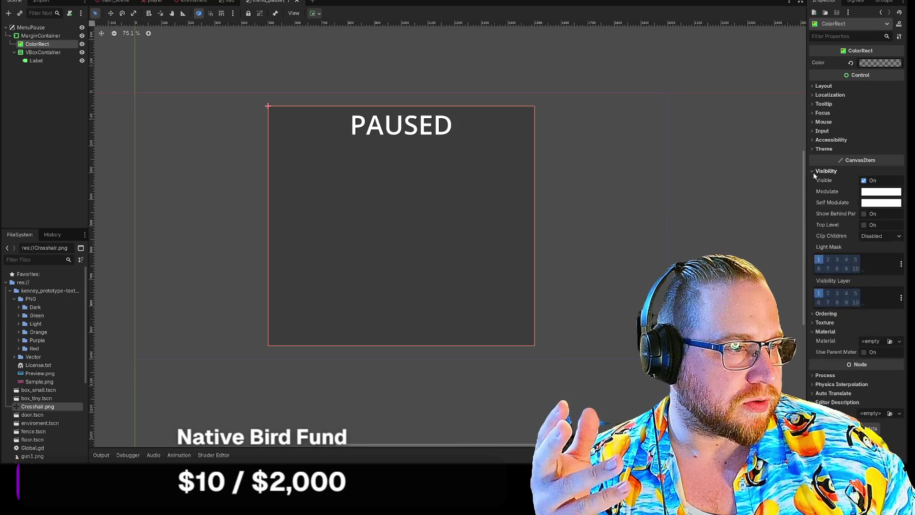
left_click(814, 171)
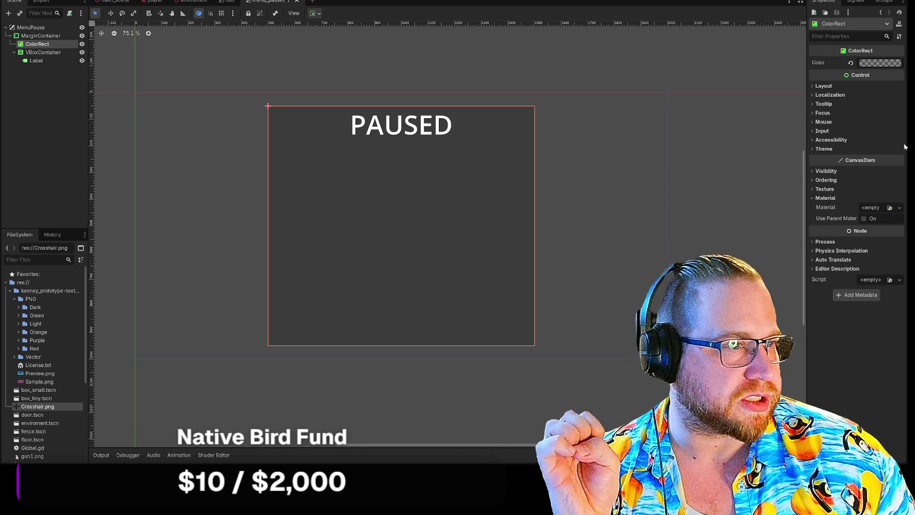
left_click(813, 149)
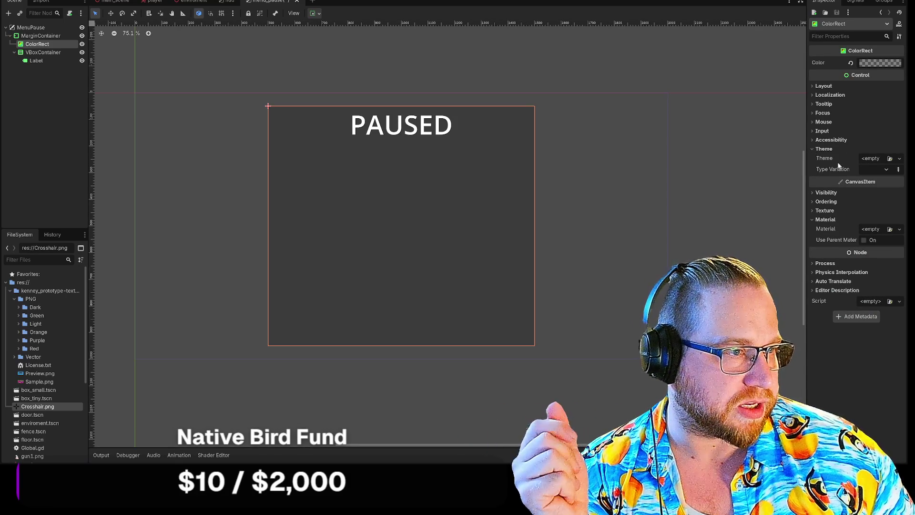
left_click(814, 139)
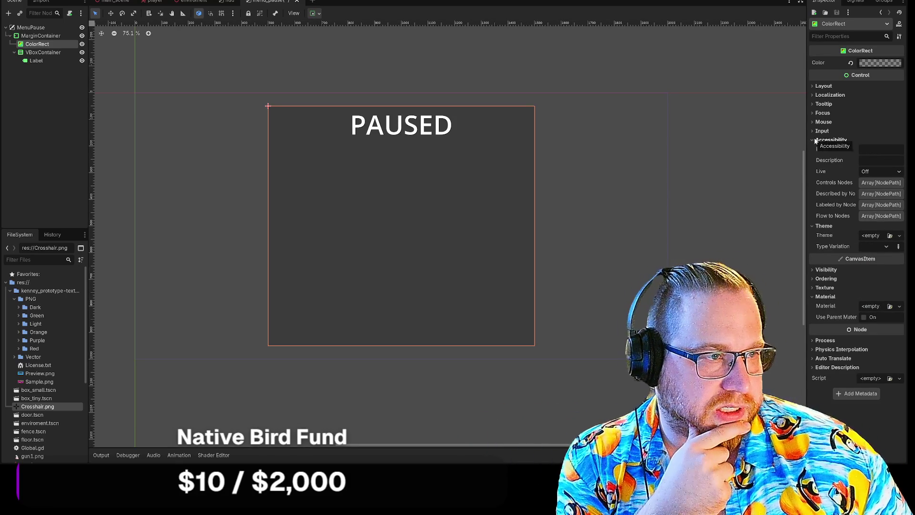
left_click(814, 140)
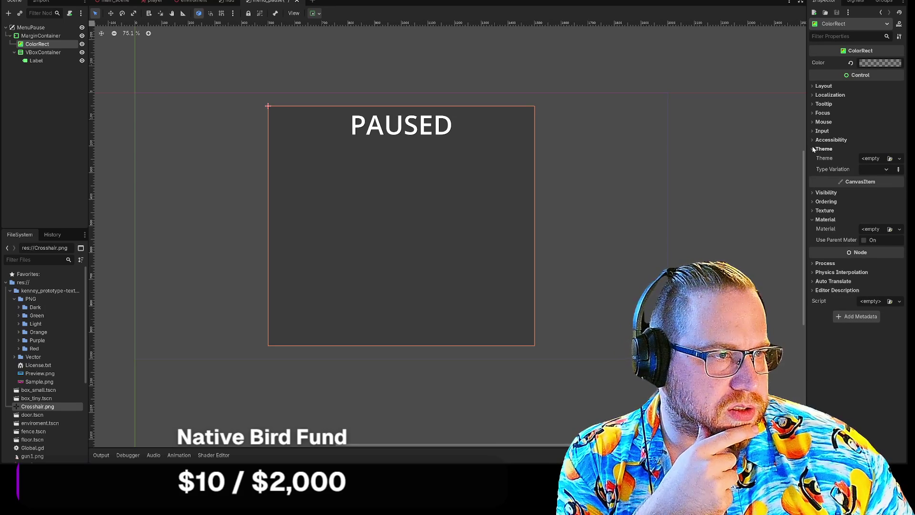
left_click(813, 149)
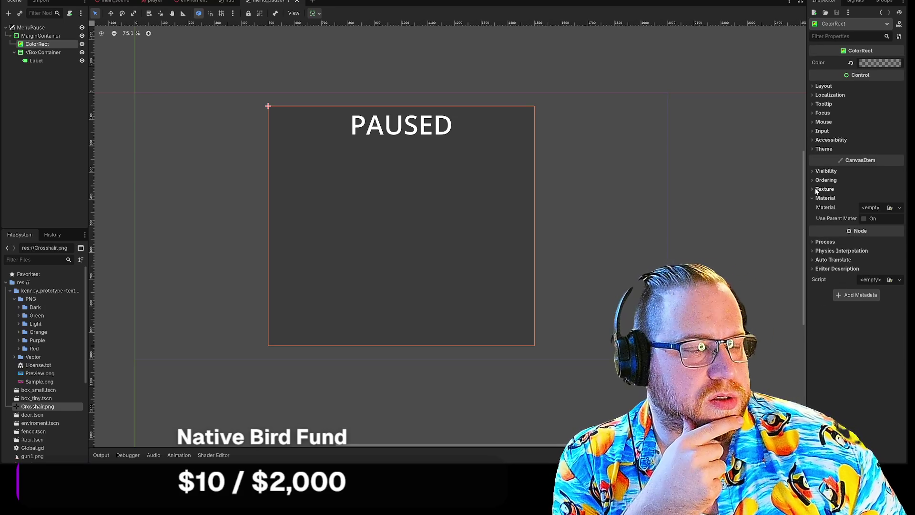
left_click(816, 191)
left_click(816, 191)
left_click(813, 199)
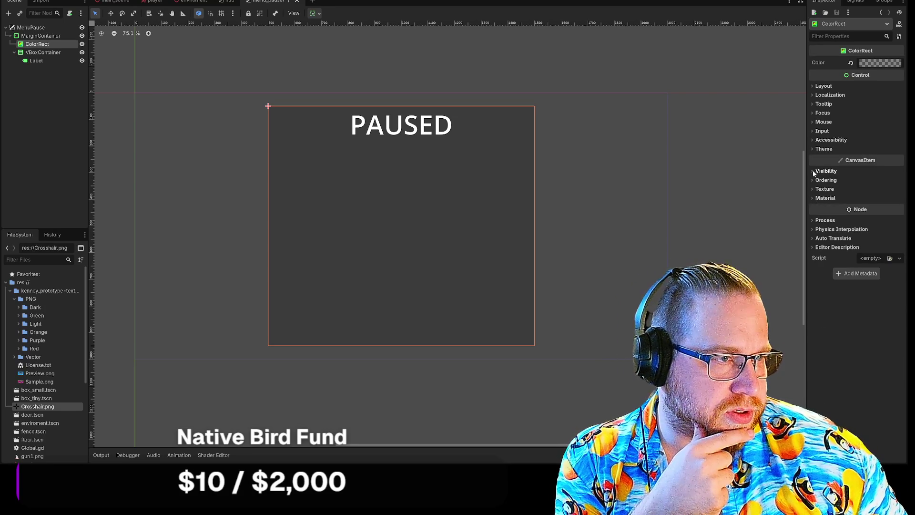
Expand the ColorRect's Layout and Theme sections and open options for the empty Theme field
left_click(813, 86)
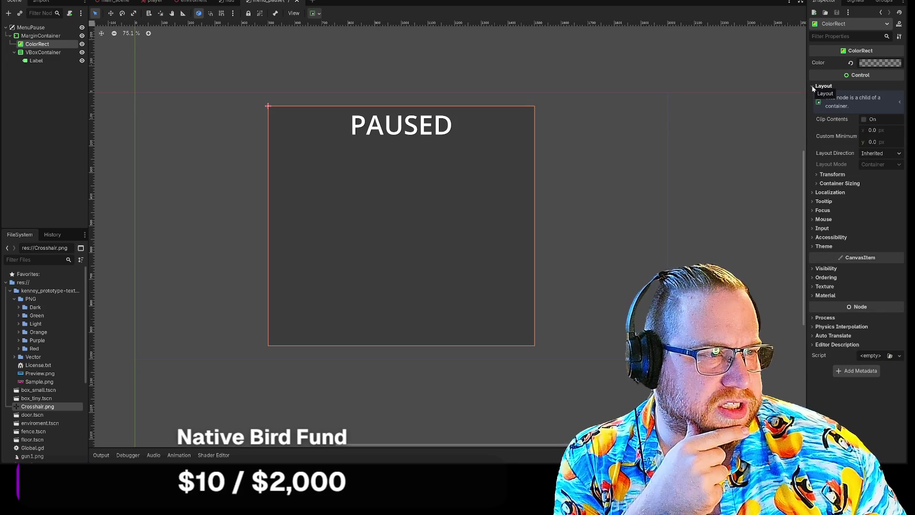
left_click(817, 184)
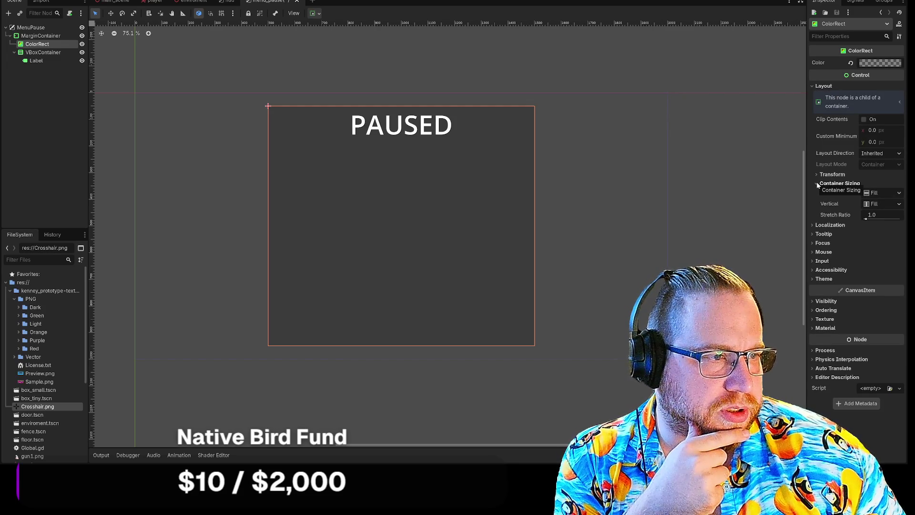
left_click(817, 183)
left_click(813, 192)
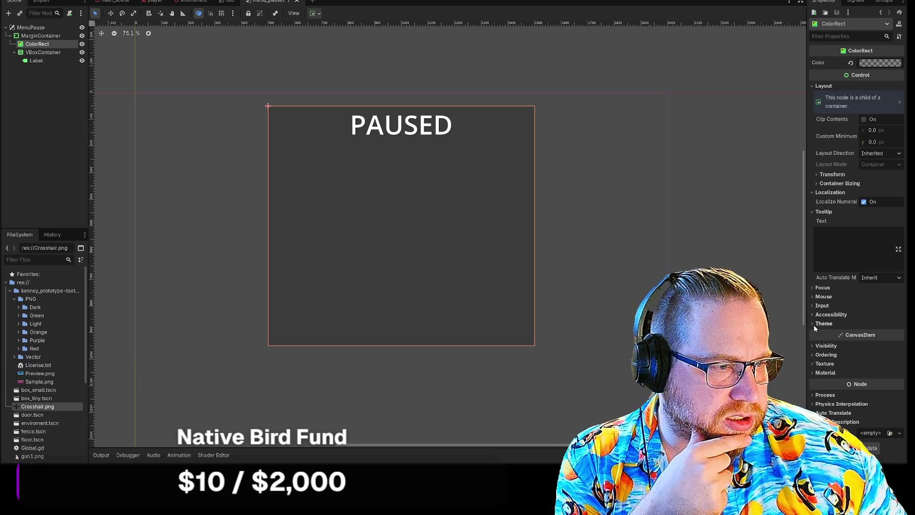
left_click(816, 324)
left_click(874, 333)
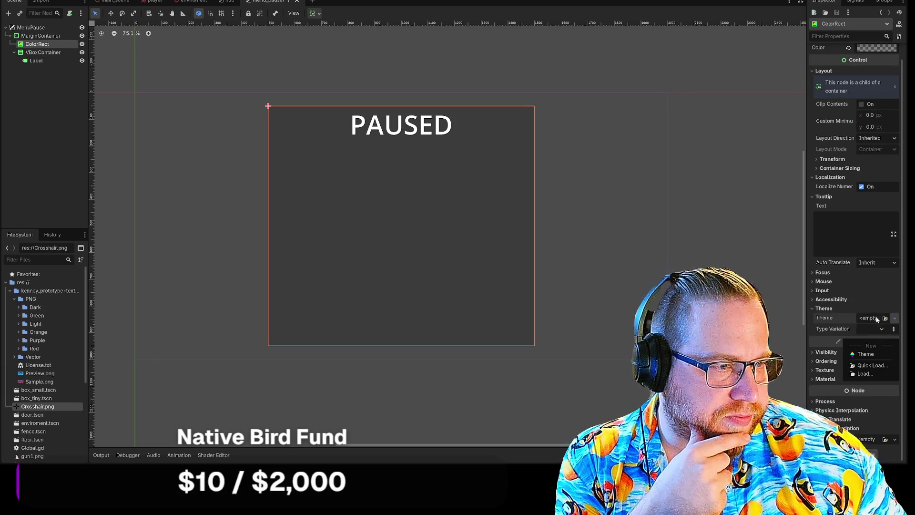
Create a new Theme on the ColorRect and search Add Item Type for a color type
left_click(876, 318)
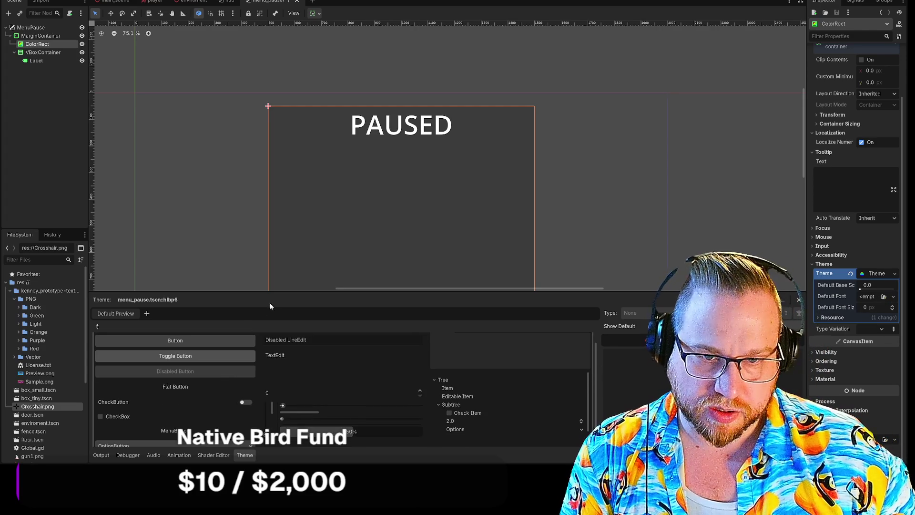
left_click_drag(275, 291, 269, 159)
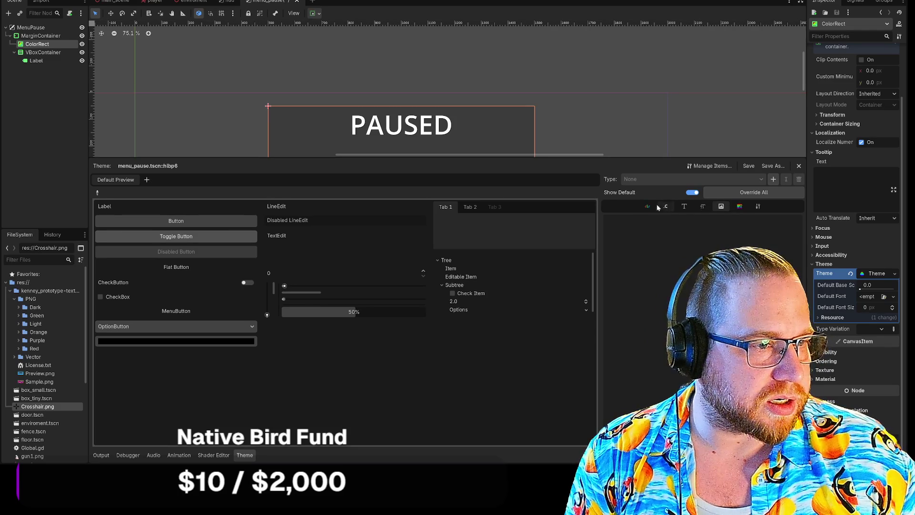
left_click(757, 207)
left_click(773, 179)
type("co")
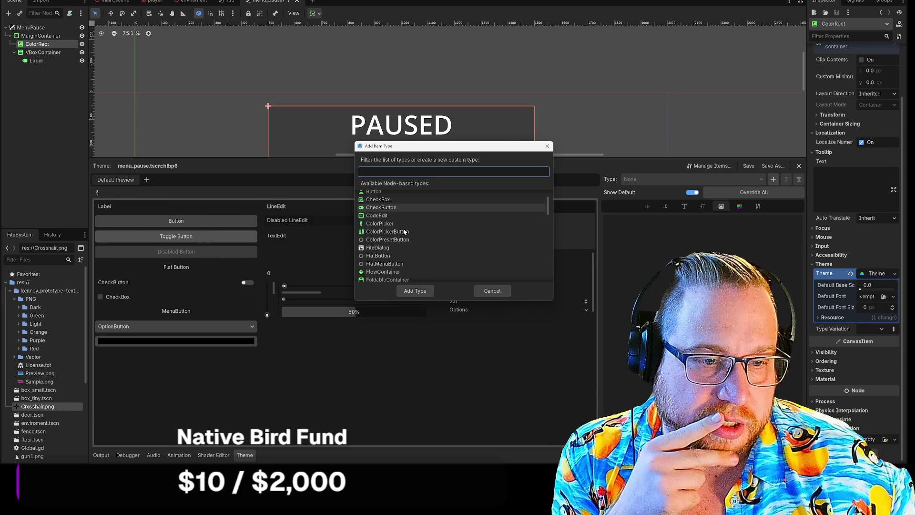
type("l")
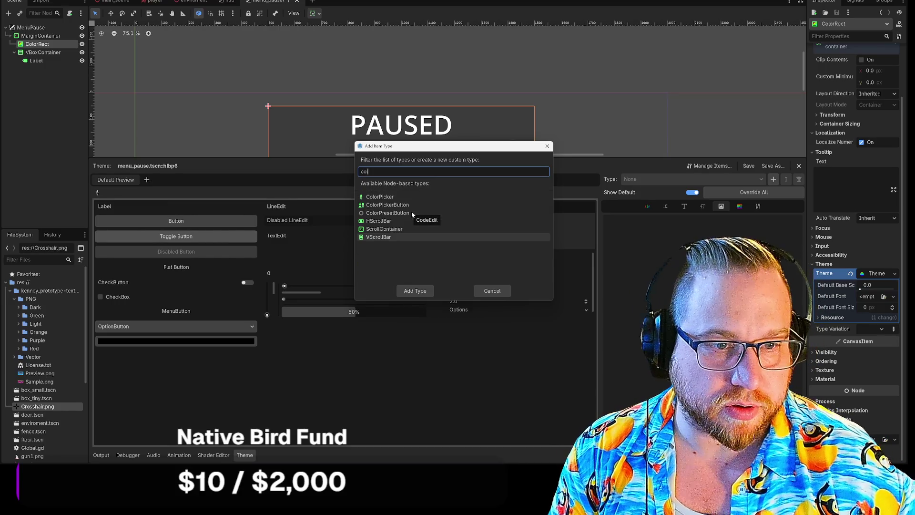
key("BackSpace")
key("BackSpace")
key("BackSpace")
type("rect")
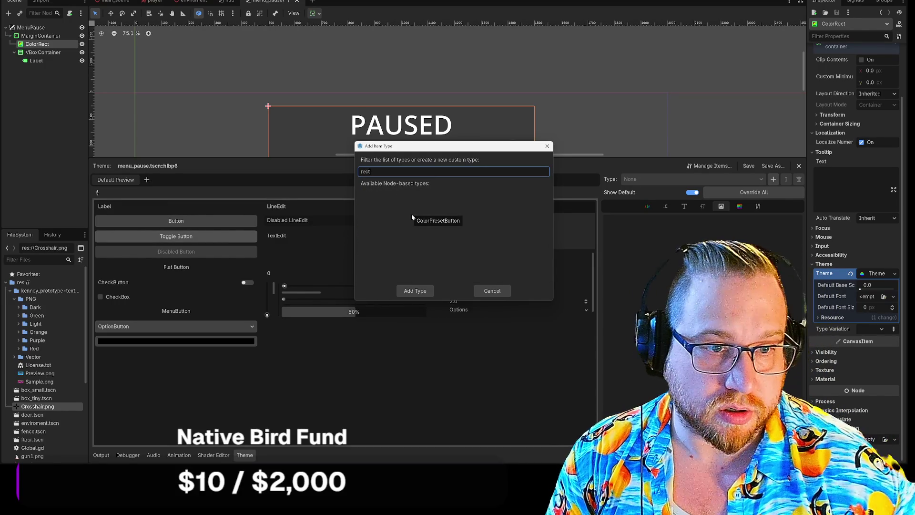
key("BackSpace")
key("BackSpace")
key("BackSpace")
type("Colo")
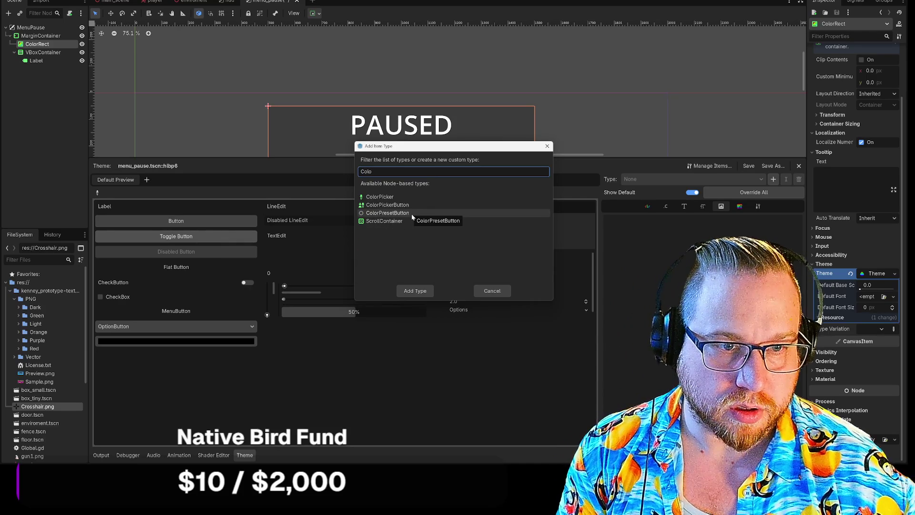
key("BackSpace")
key("BackSpace")
key("BackSpace")
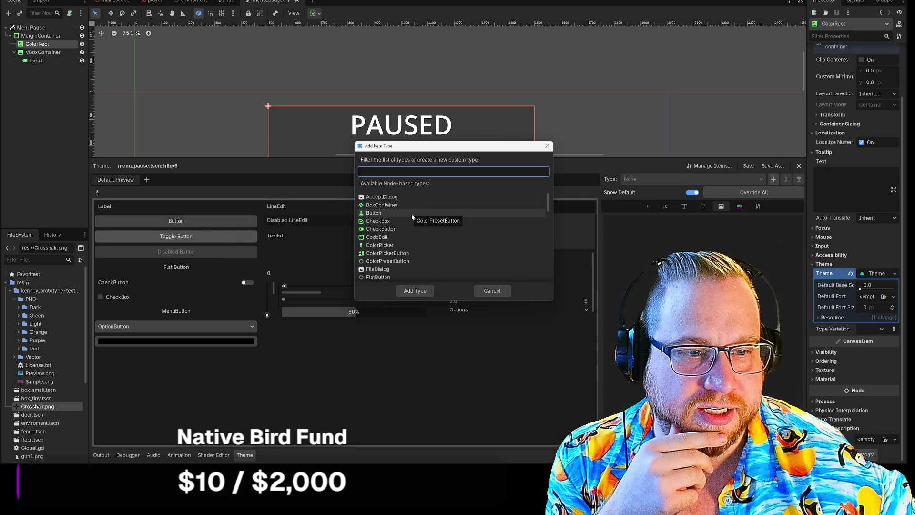
Cancel adding the item type, clear the ColorRect's Theme, and hide the Theme editor
left_click(492, 291)
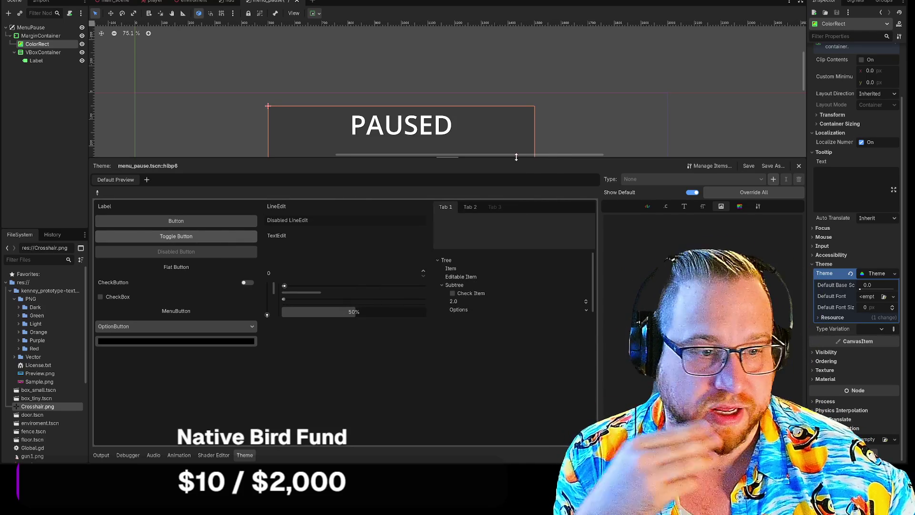
left_click(851, 273)
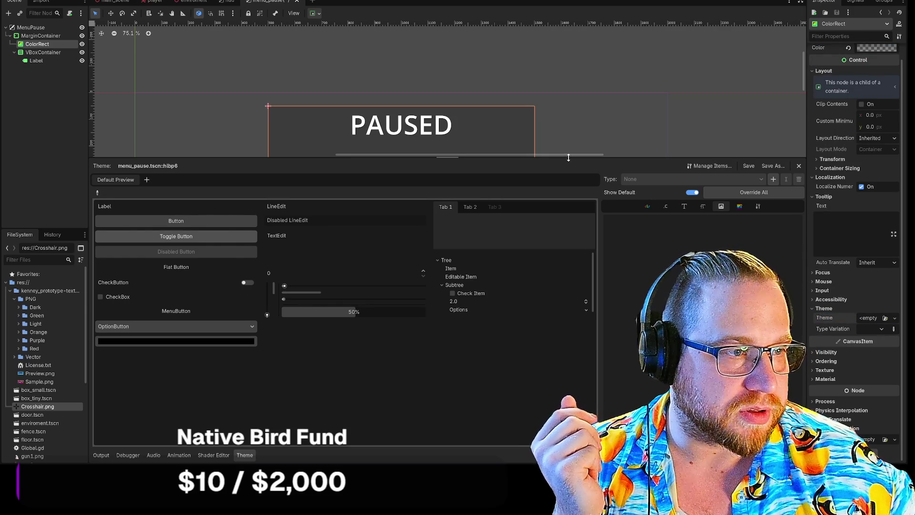
left_click_drag(556, 156, 556, 329)
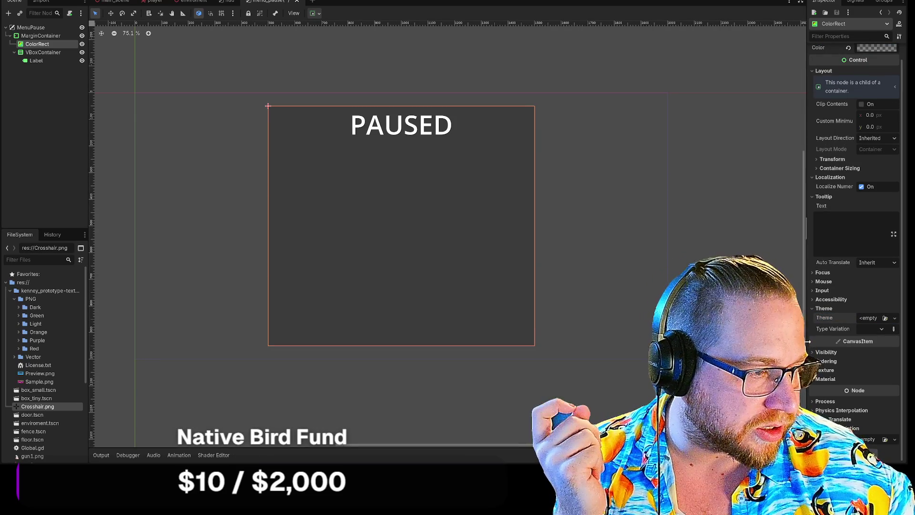
left_click(816, 309)
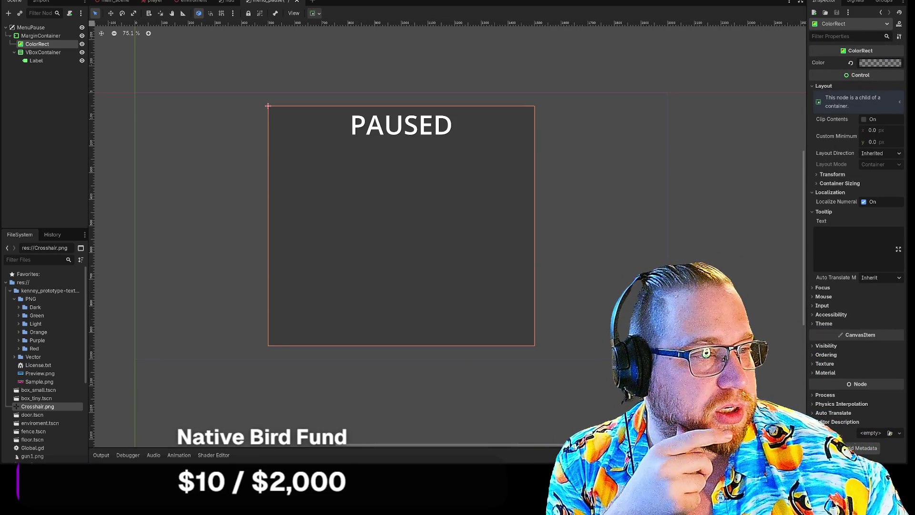
left_click(817, 288)
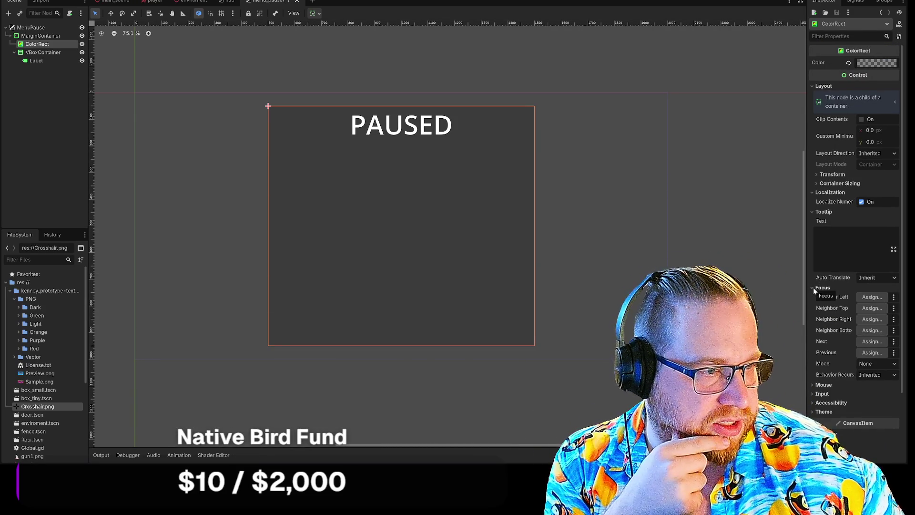
left_click(814, 288)
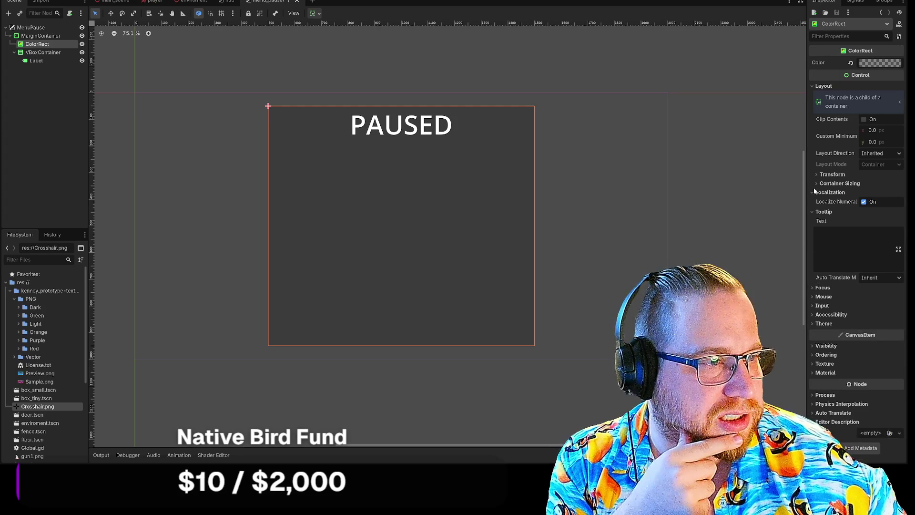
left_click(815, 193)
left_click(817, 176)
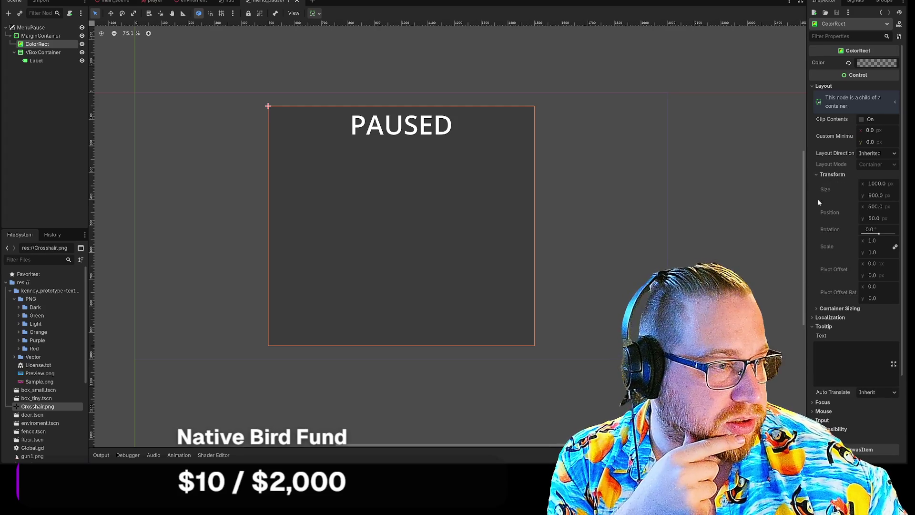
left_click(815, 309)
left_click(888, 329)
left_click(873, 340)
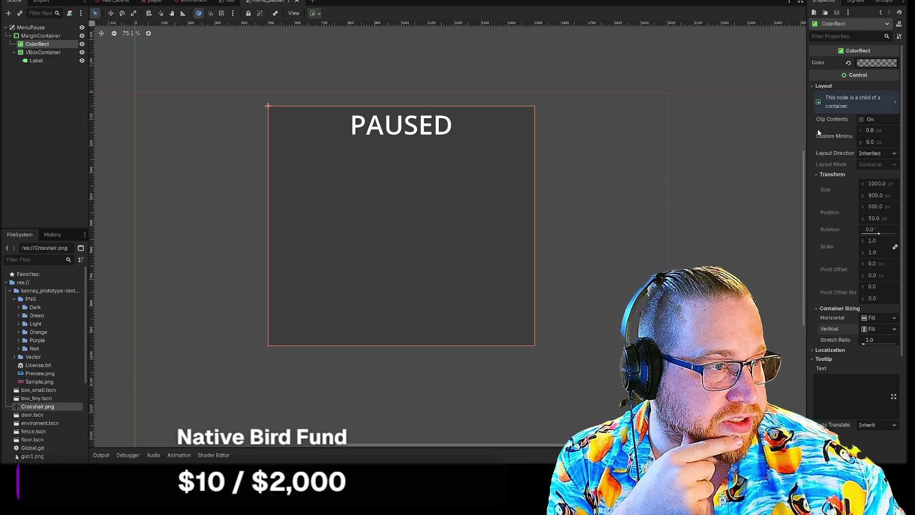
left_click(820, 175)
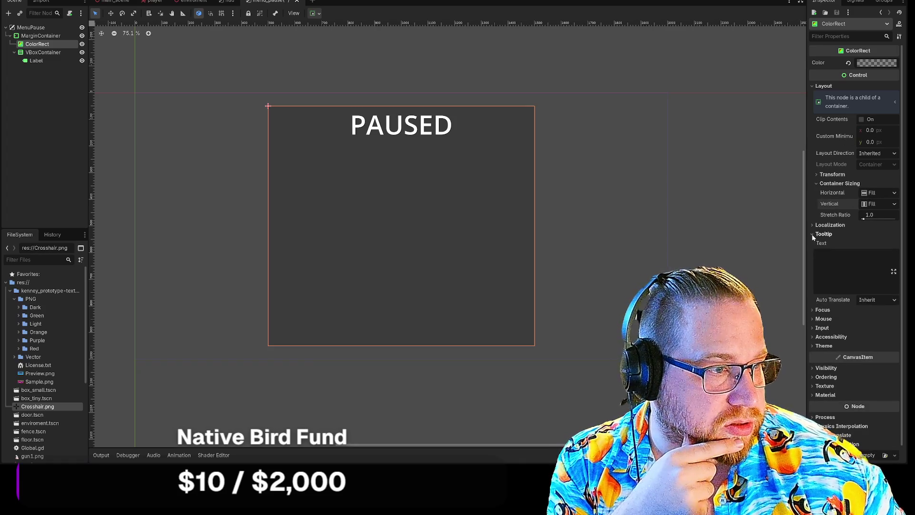
left_click(834, 259)
type("jfjfjf")
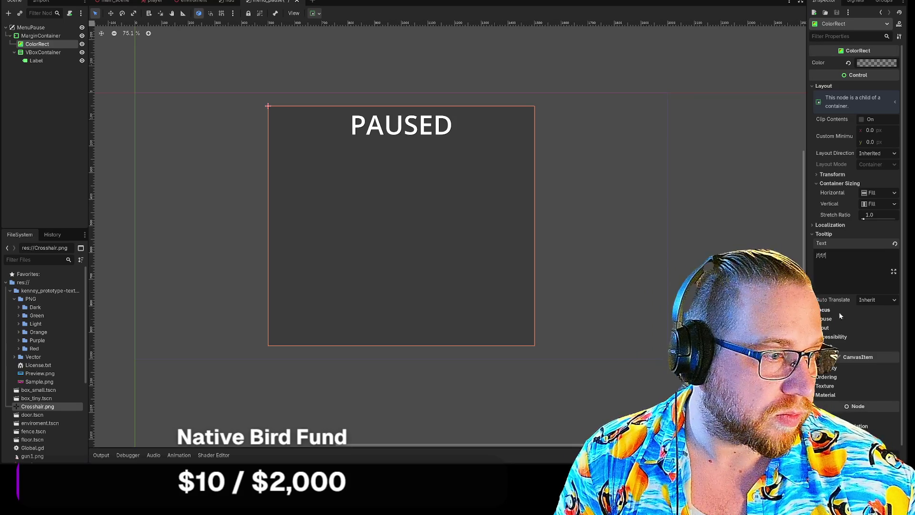
left_click(873, 317)
double_click(821, 255)
key("BackSpace")
left_click(813, 233)
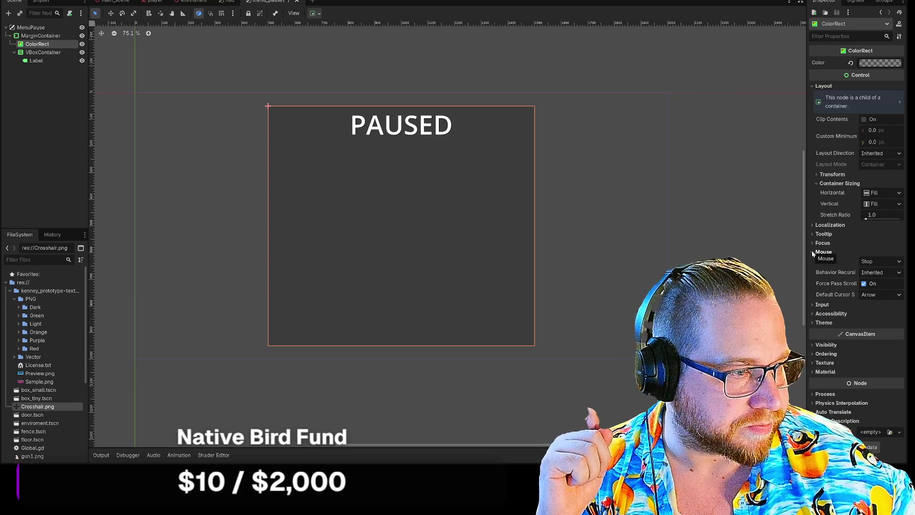
left_click(812, 252)
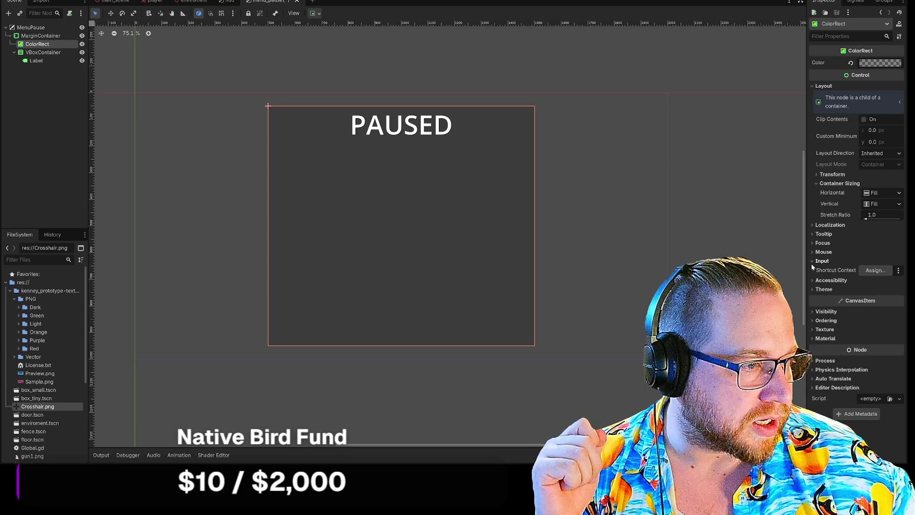
left_click(813, 270)
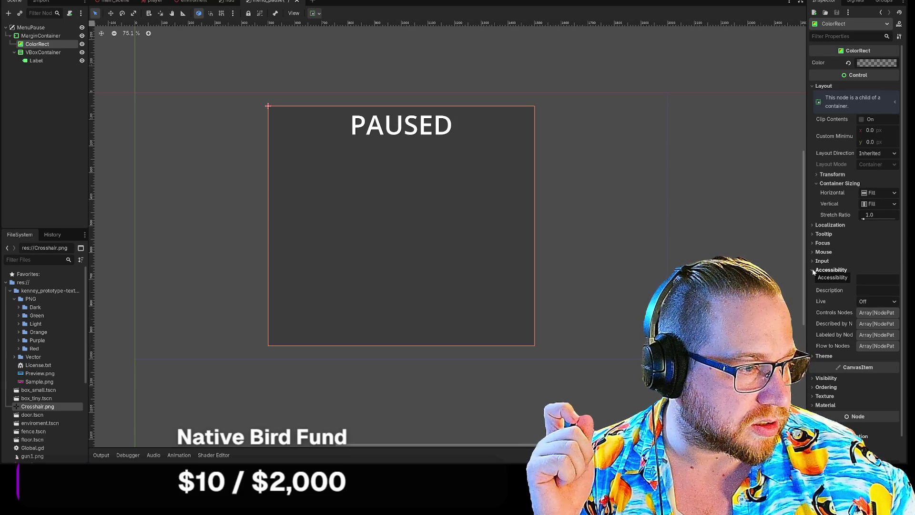
left_click(813, 270)
left_click(810, 310)
left_click(810, 310)
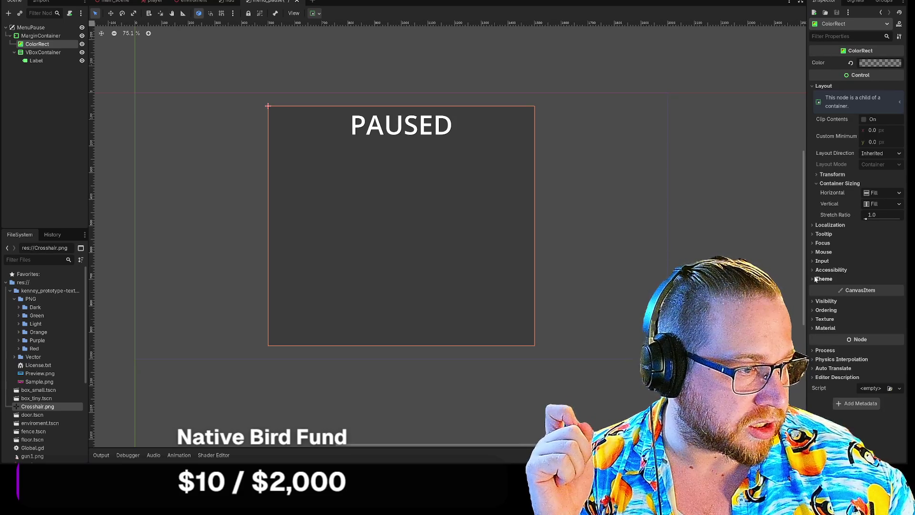
left_click(812, 311)
left_click(812, 310)
left_click(813, 328)
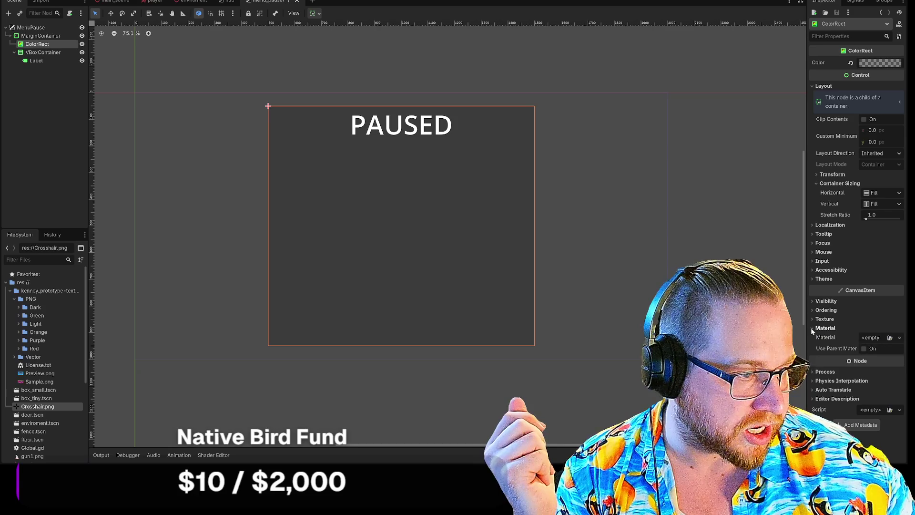
left_click(813, 329)
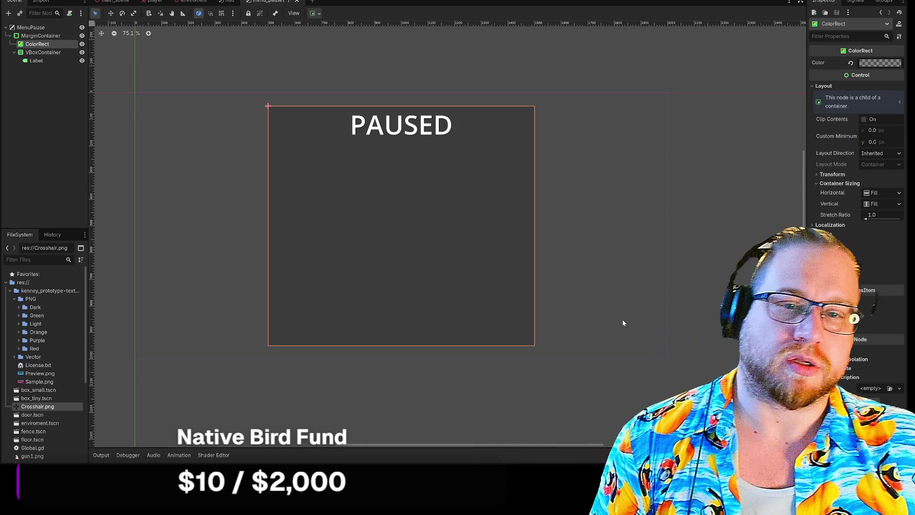
left_click(651, 181)
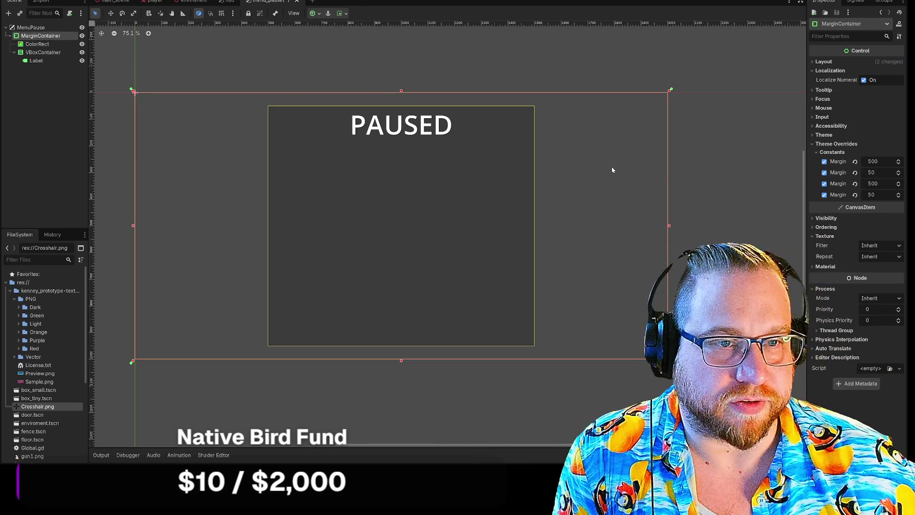
left_click(396, 170)
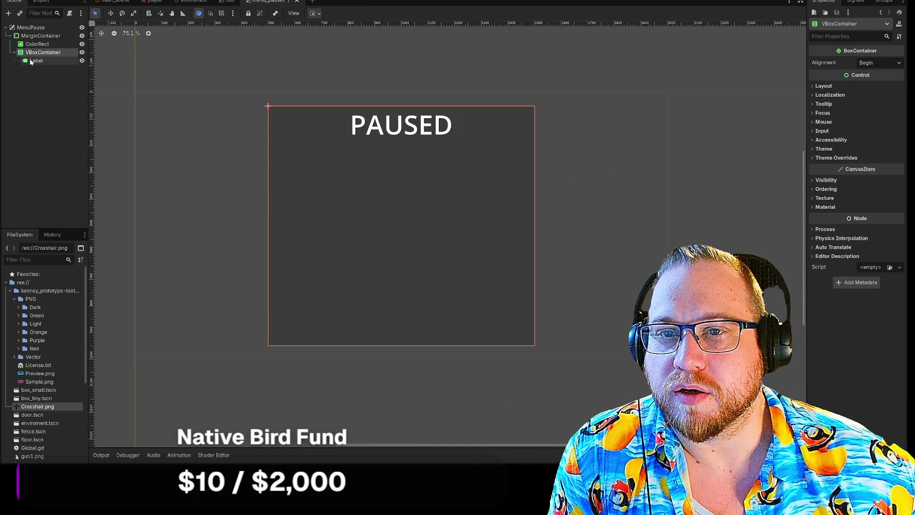
Add a ColorRect node as a child of the VBoxContainer
right_click(32, 53)
left_click(54, 58)
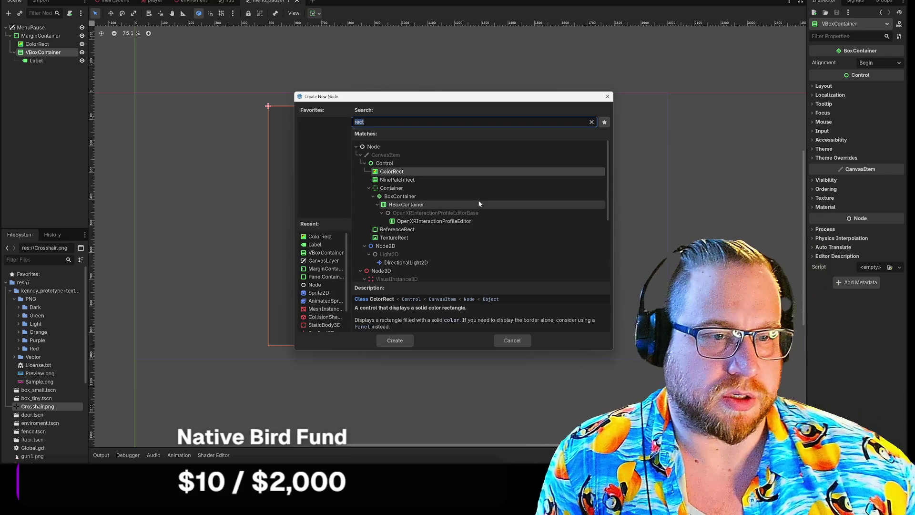
left_click(433, 205)
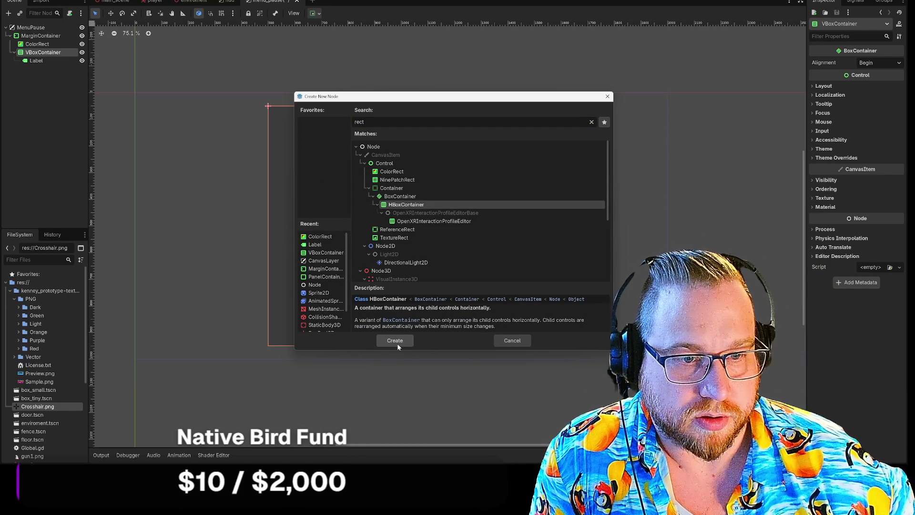
key("Up")
key("Up")
key("Up")
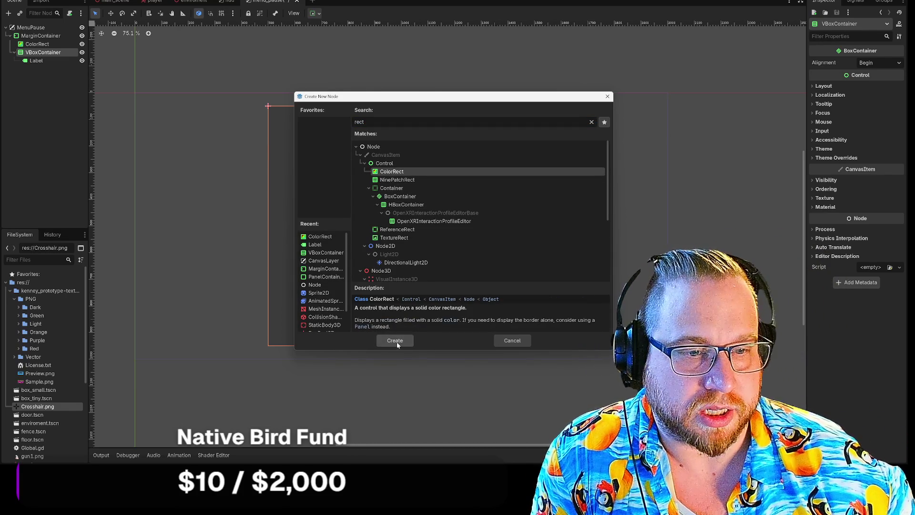
left_click(395, 341)
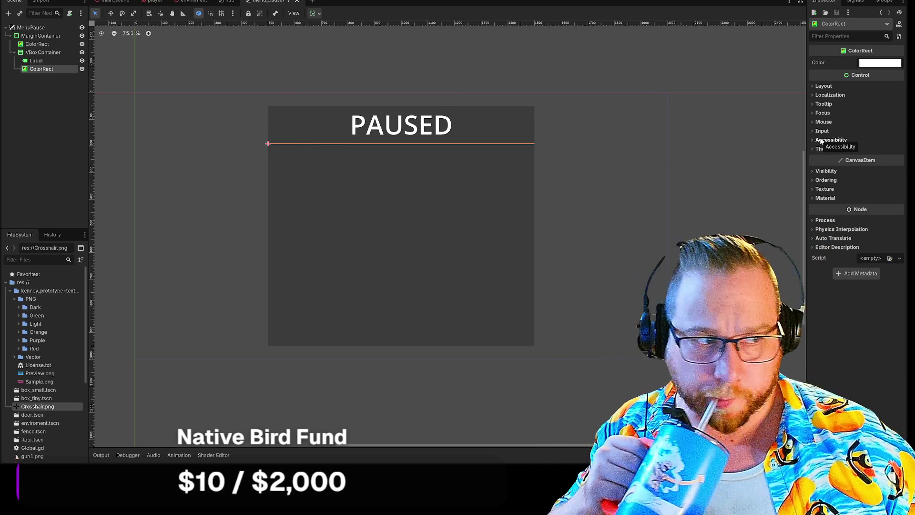
Inspect the ColorRect's Visibility, Ordering, Process and Theme property sections
left_click(811, 170)
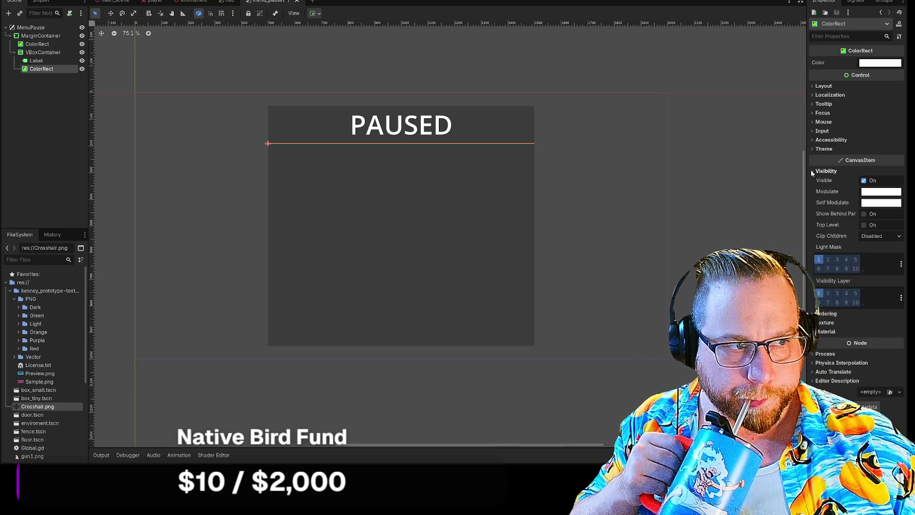
left_click(811, 169)
left_click(812, 180)
left_click(812, 180)
left_click(813, 220)
left_click(812, 220)
left_click(816, 149)
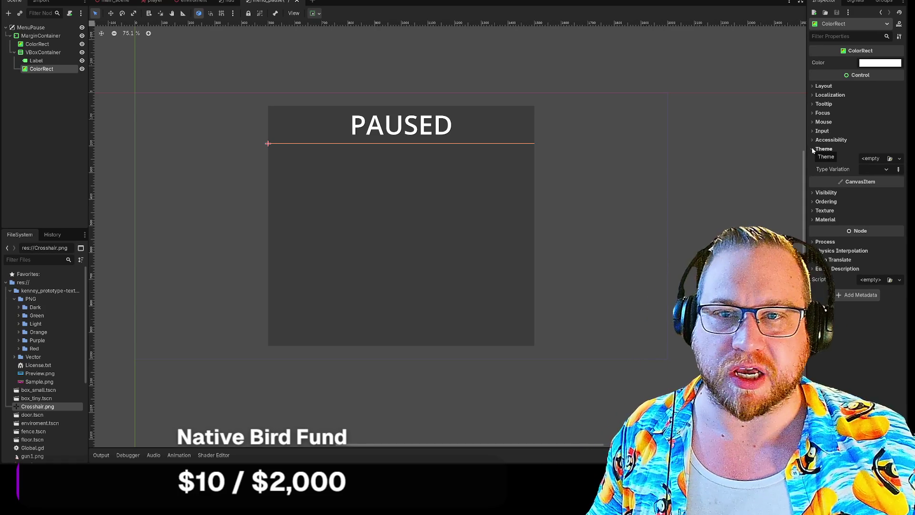
left_click(813, 148)
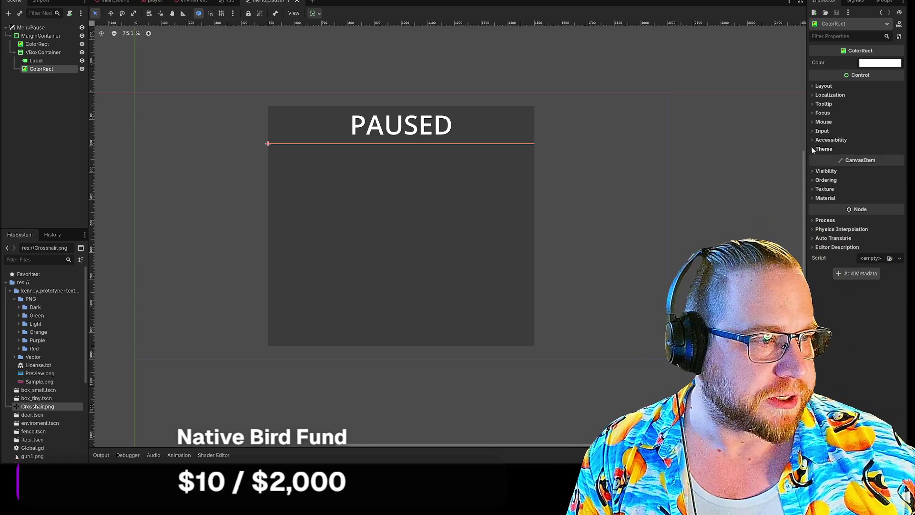
left_click(813, 220)
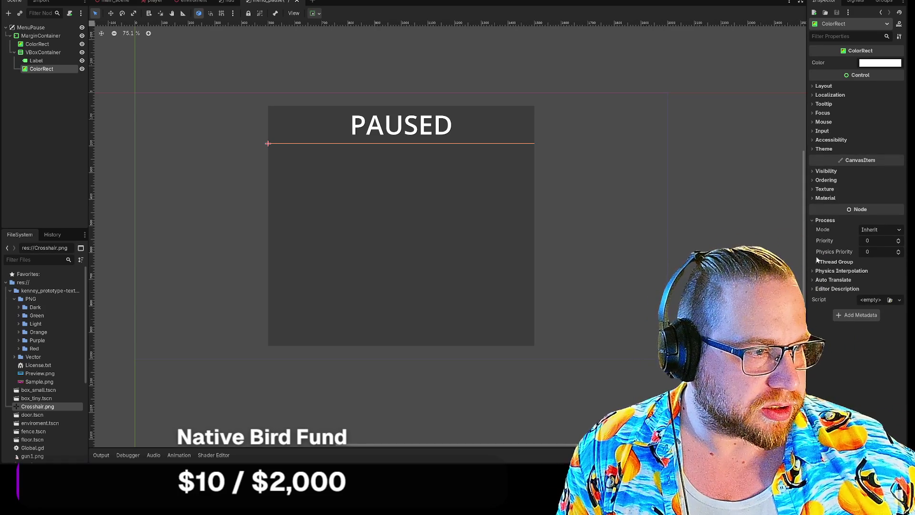
left_click(815, 222)
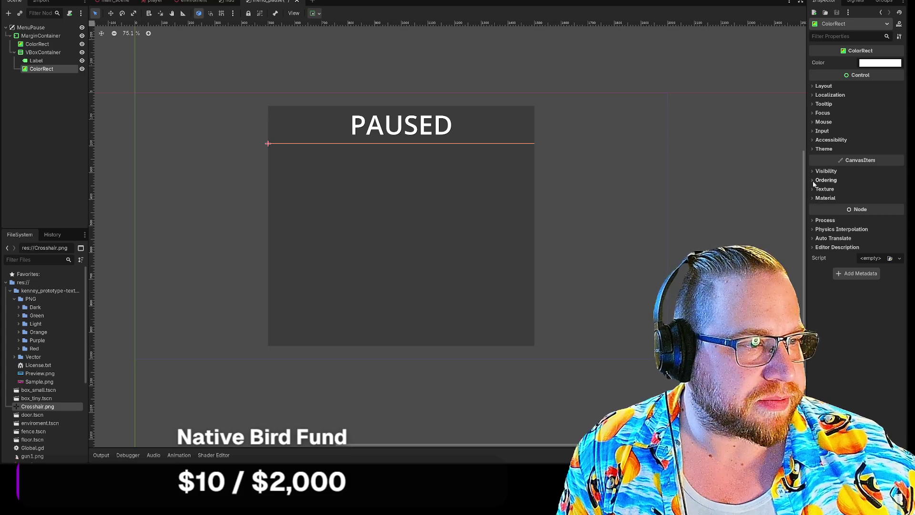
Give the ColorRect a custom minimum height of 50 px under Layout
left_click(813, 86)
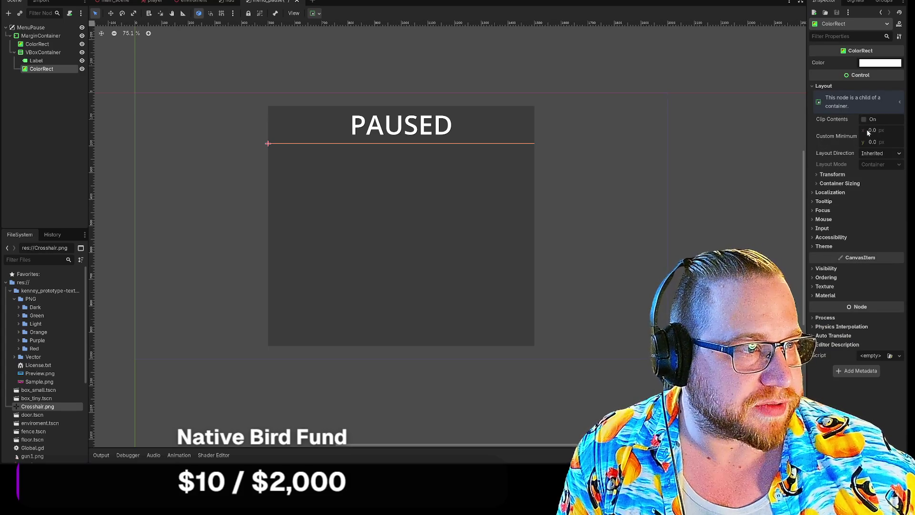
left_click(873, 142)
type("50")
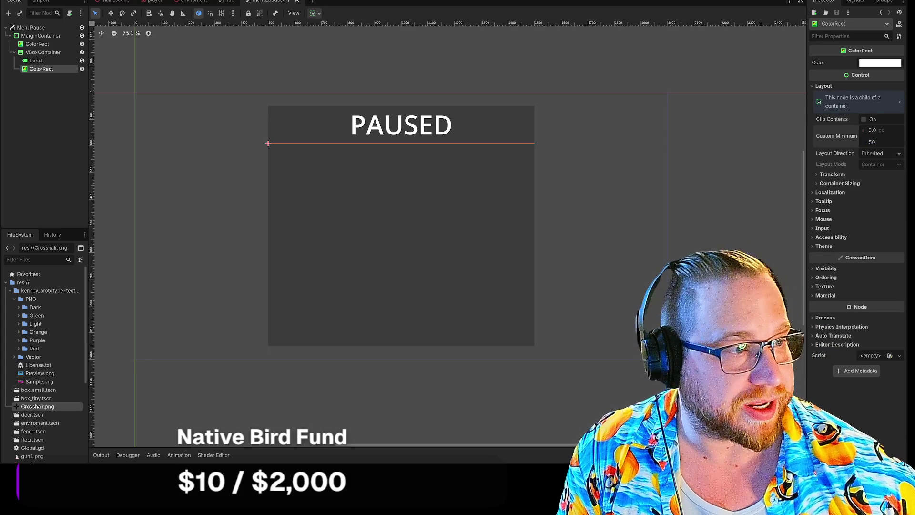
key("Return")
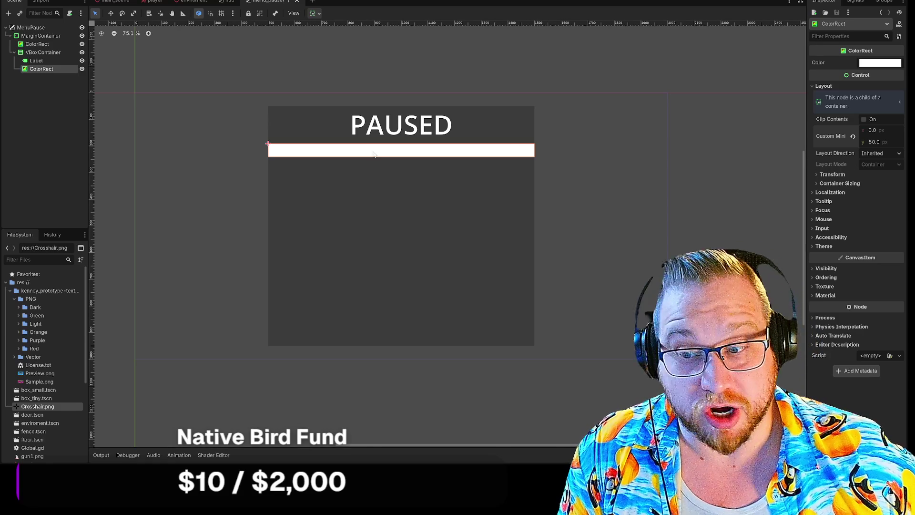
right_click(43, 53)
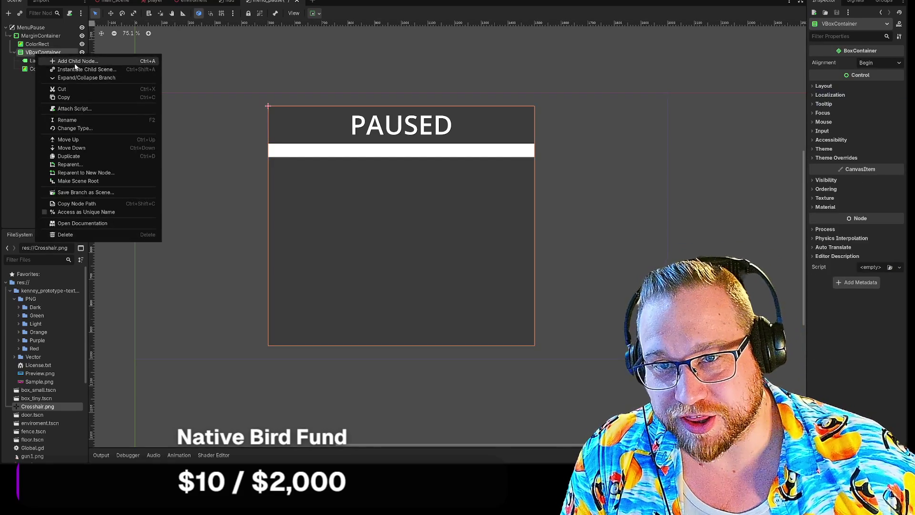
Add an HBoxContainer as a child of the VBoxContainer
left_click(48, 61)
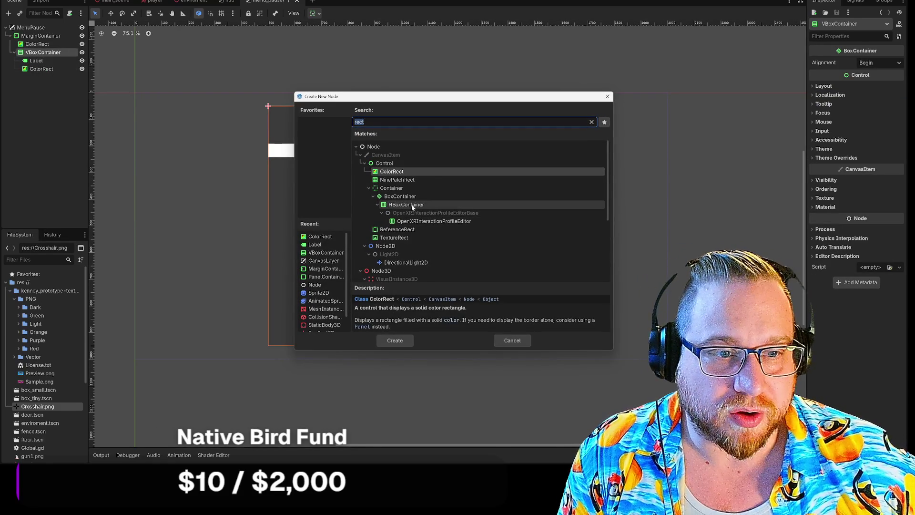
left_click(415, 207)
left_click(395, 340)
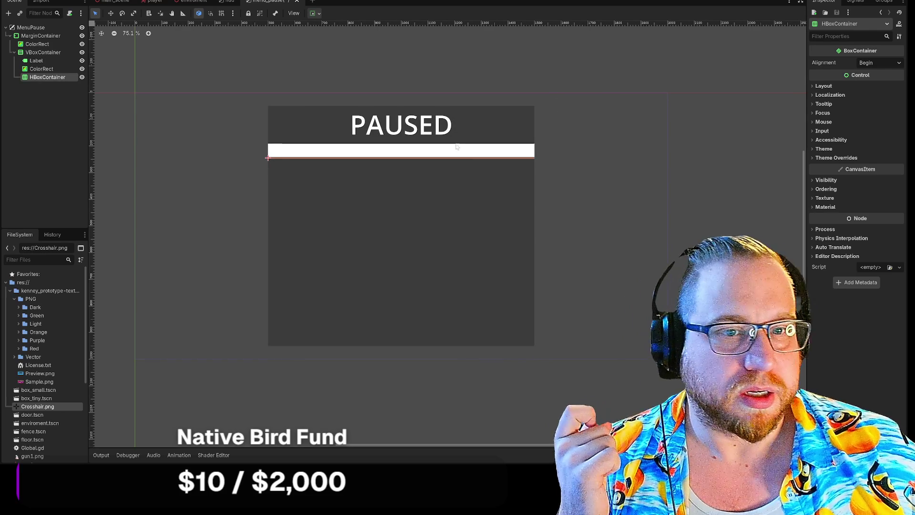
Add two Button nodes inside the HBoxContainer
right_click(32, 76)
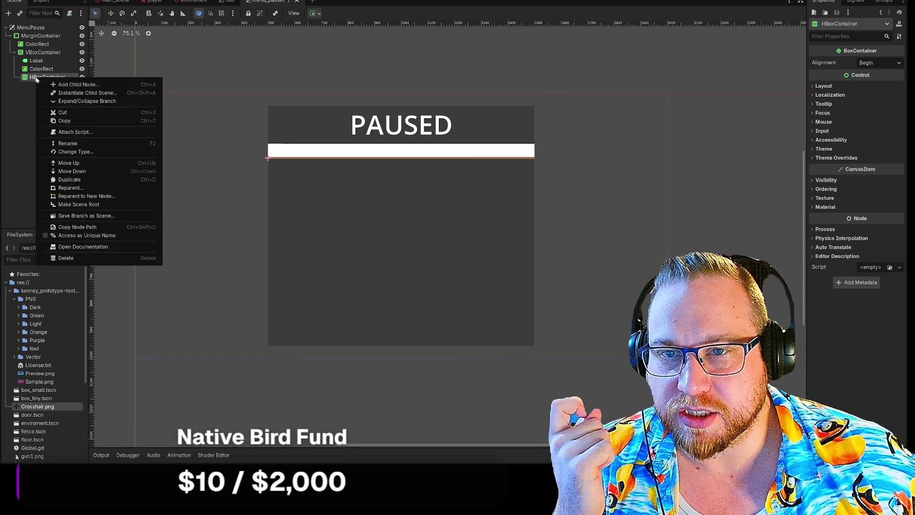
left_click(71, 84)
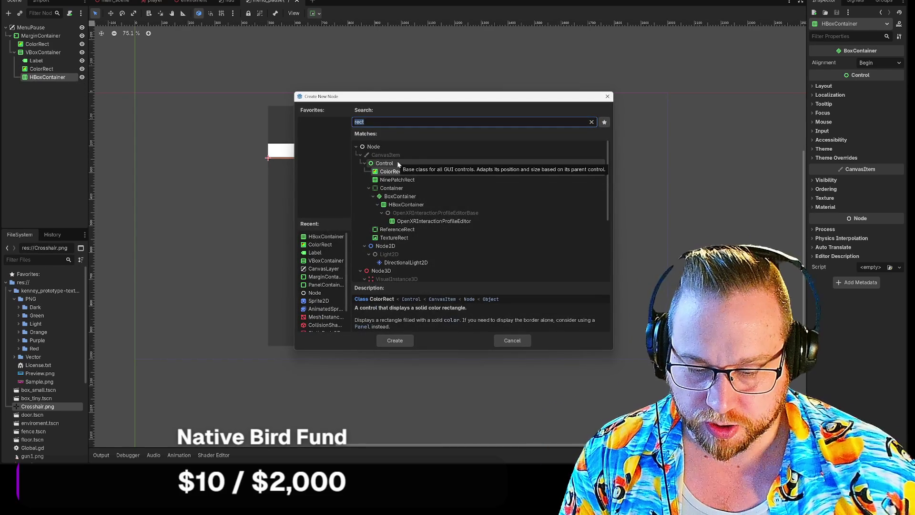
type("but")
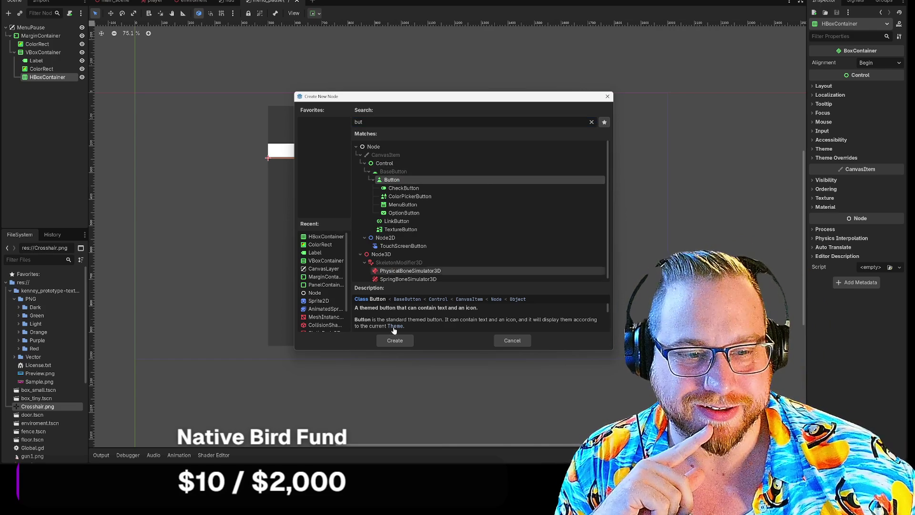
left_click(389, 345)
right_click(30, 78)
left_click(58, 80)
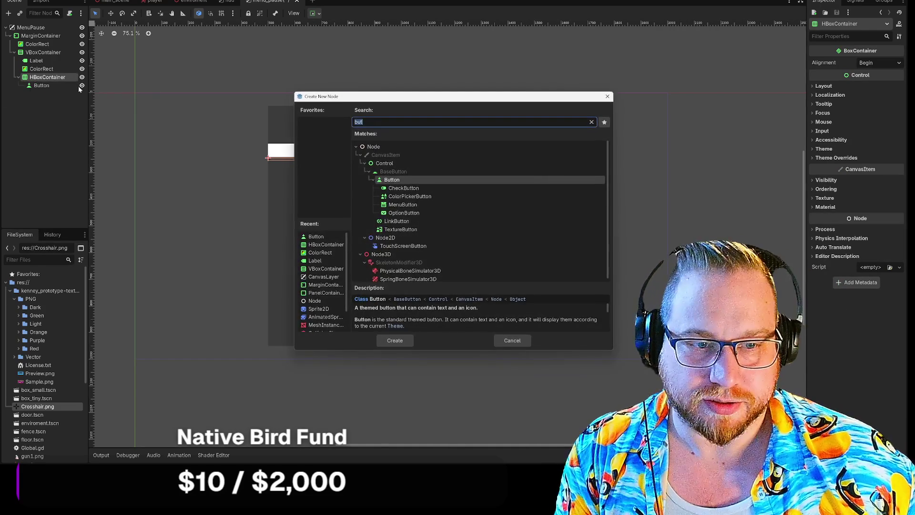
type("butt")
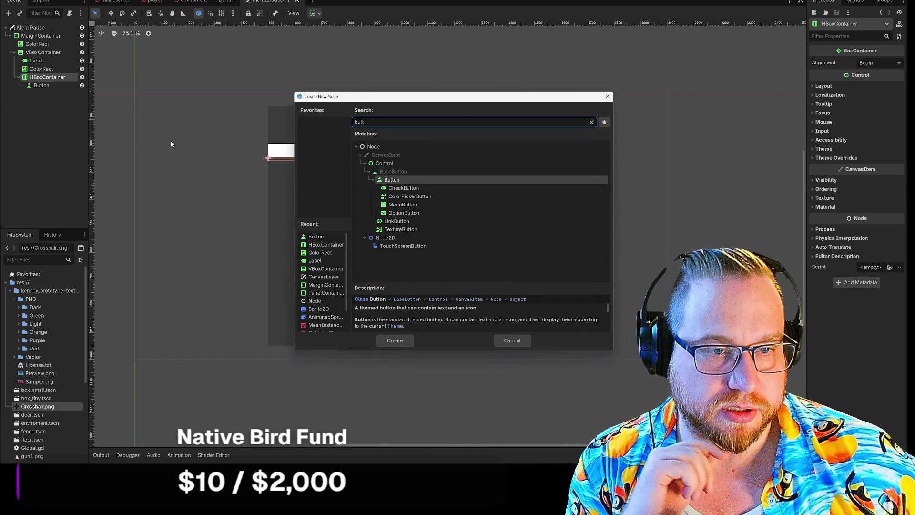
left_click(398, 182)
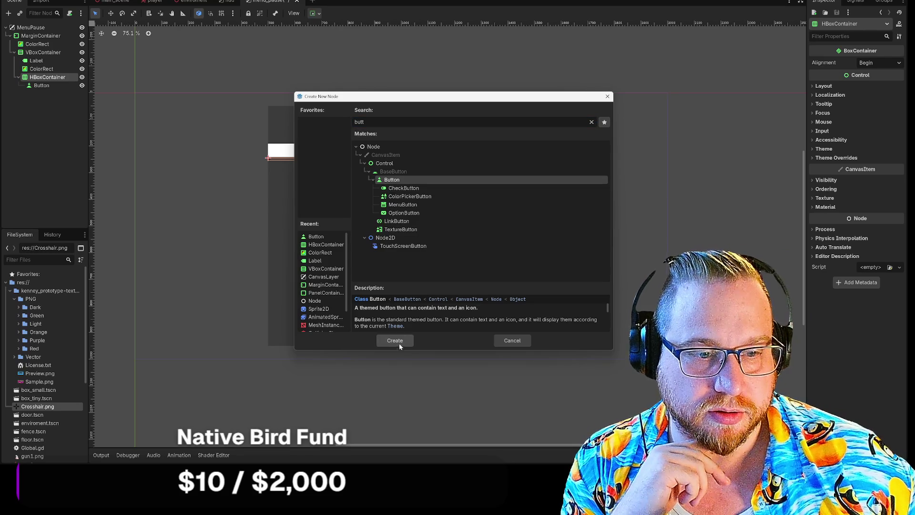
left_click(395, 340)
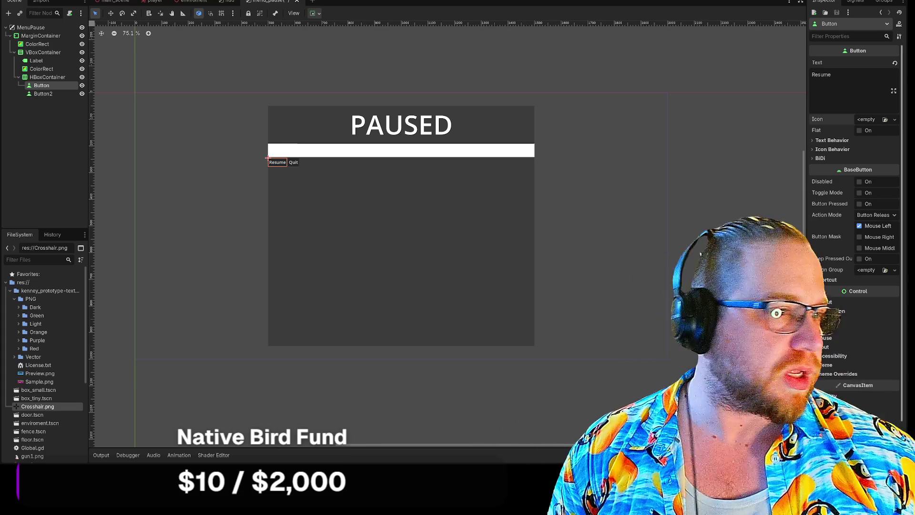
right_click(43, 77)
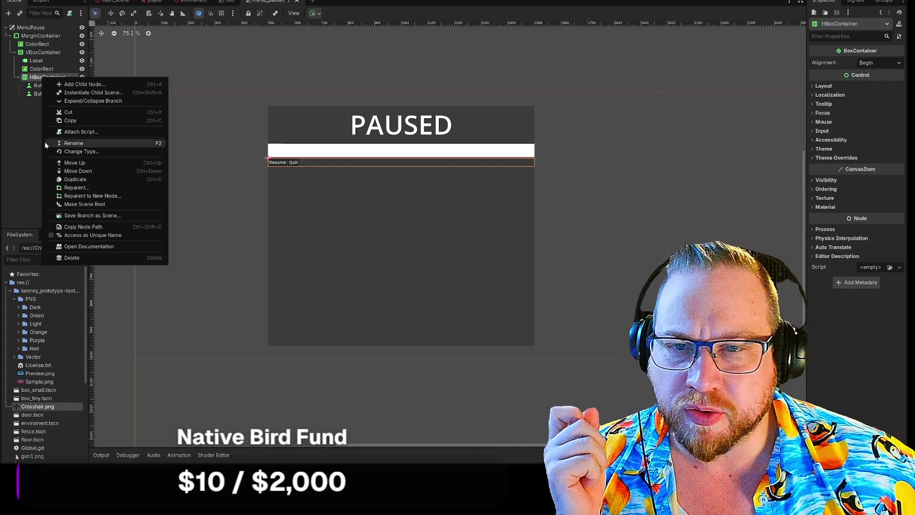
key("Escape")
left_click(814, 86)
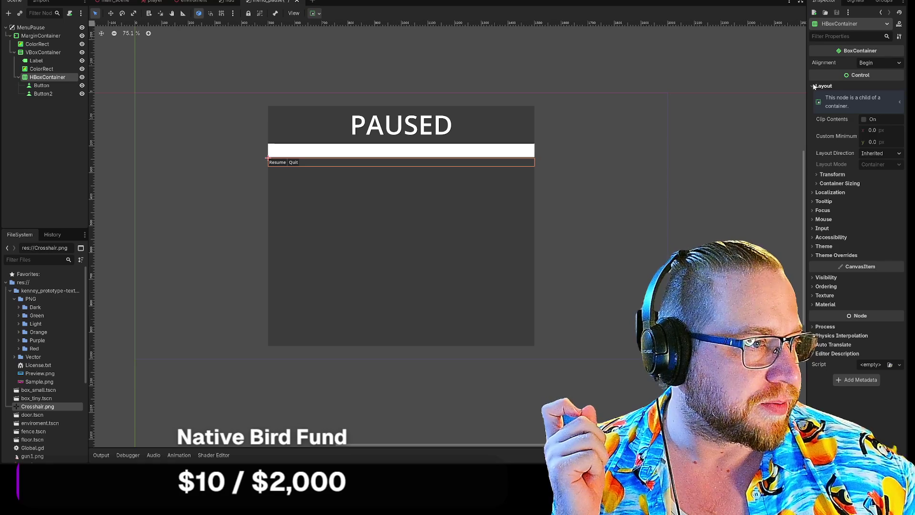
left_click(817, 175)
left_click(817, 174)
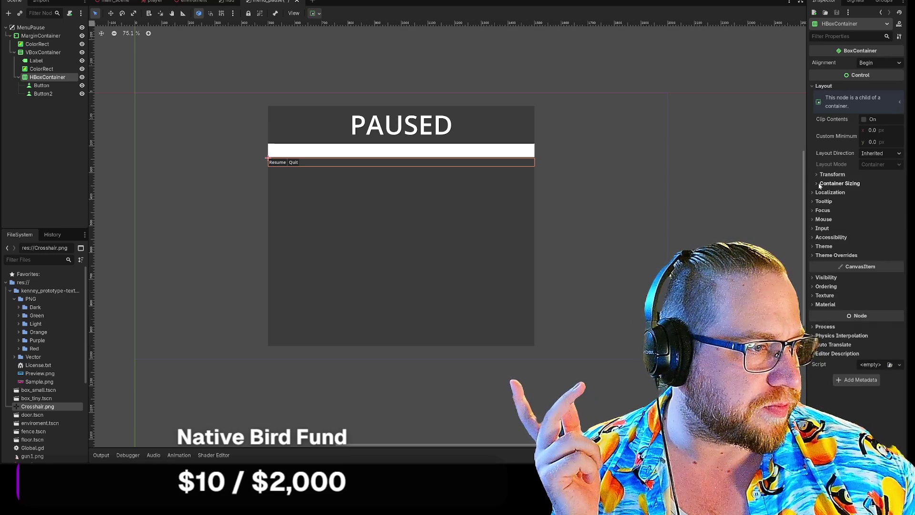
left_click(819, 183)
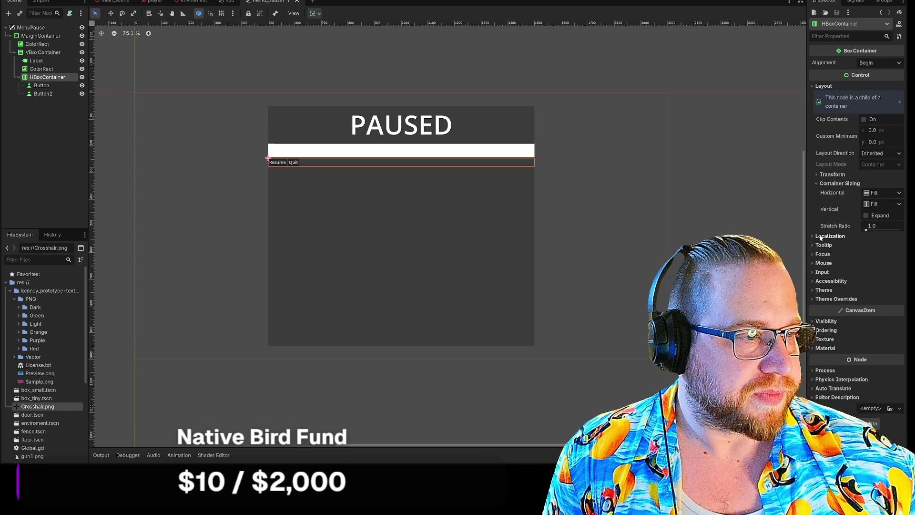
left_click(818, 183)
left_click(818, 174)
left_click(818, 174)
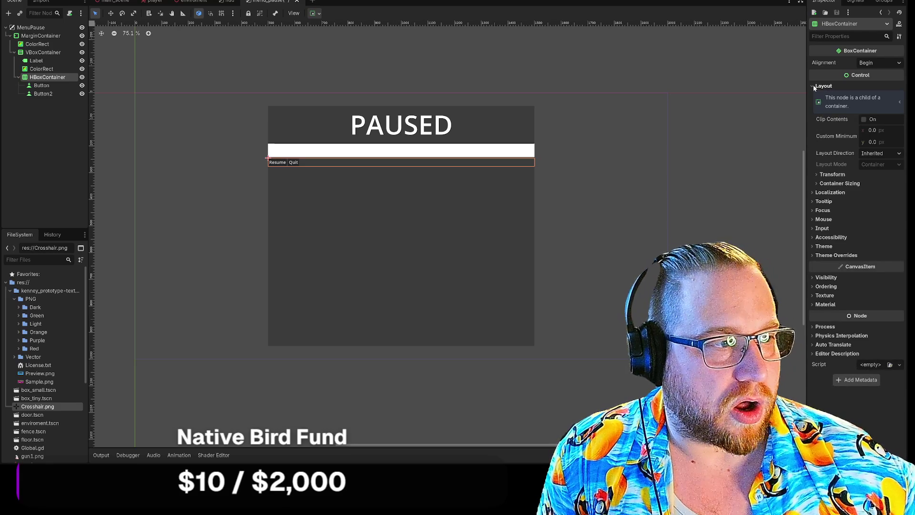
left_click(817, 87)
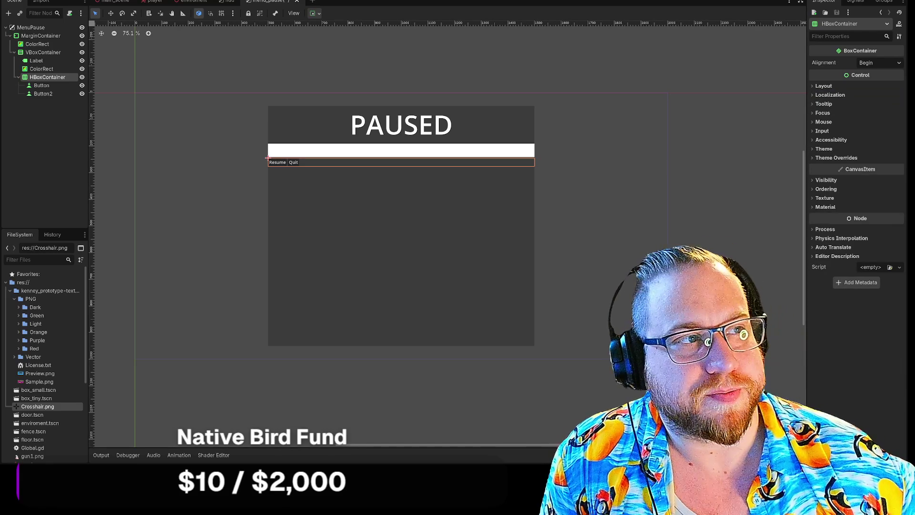
key("F5")
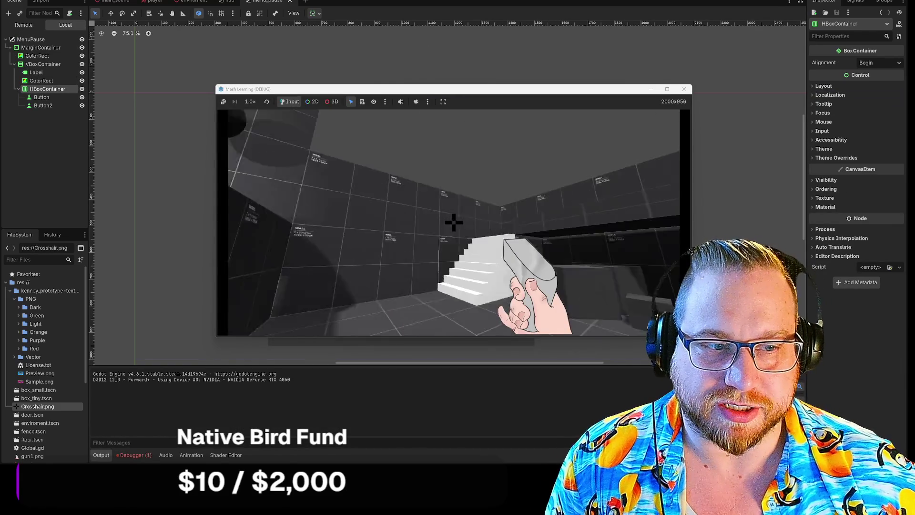
Walk the player forward up the stairs toward a wall, then close the running game
key("w")
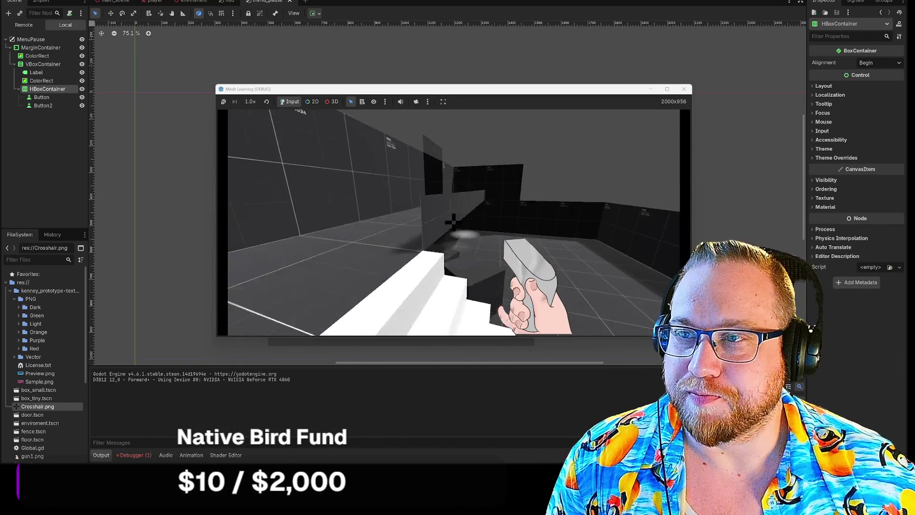
key("w")
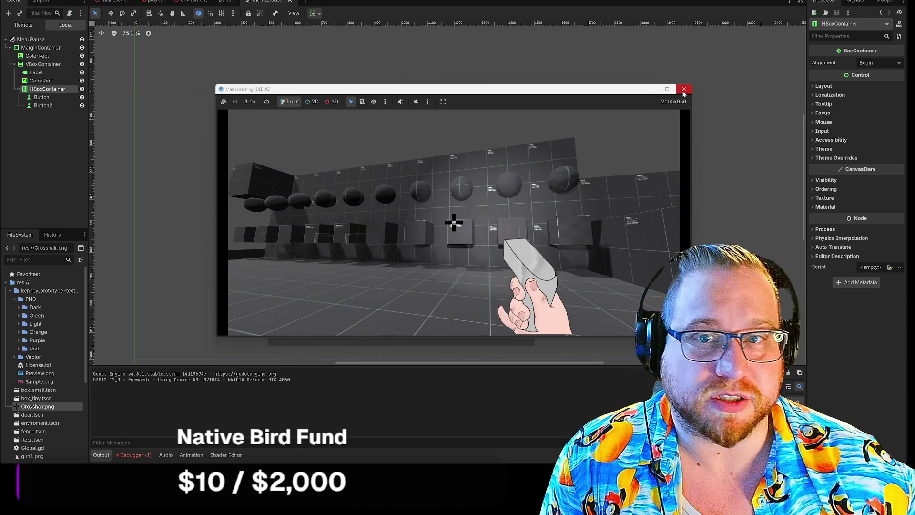
left_click(684, 91)
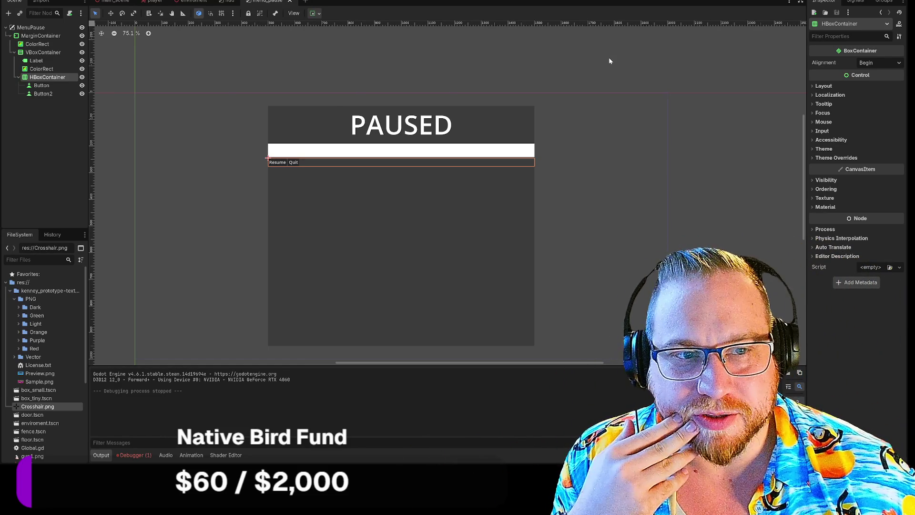
key("alt+Tab")
left_click(57, 158)
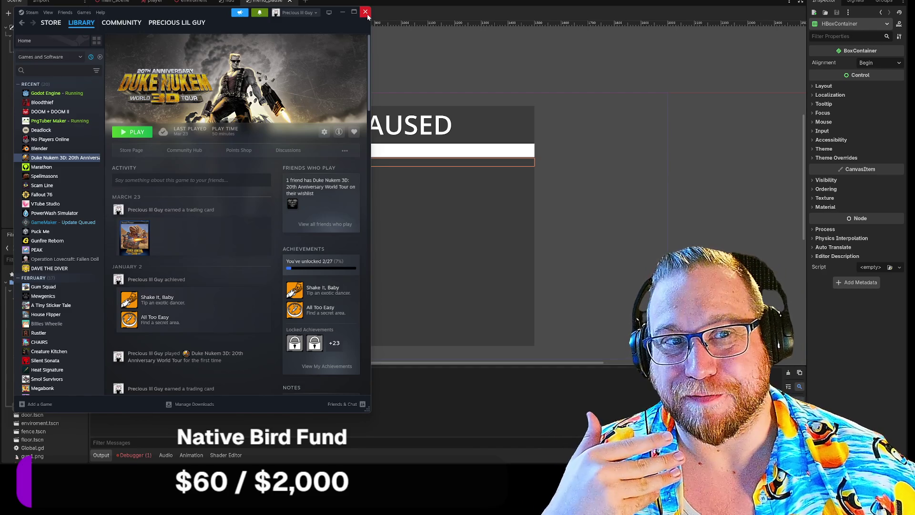
left_click(367, 14)
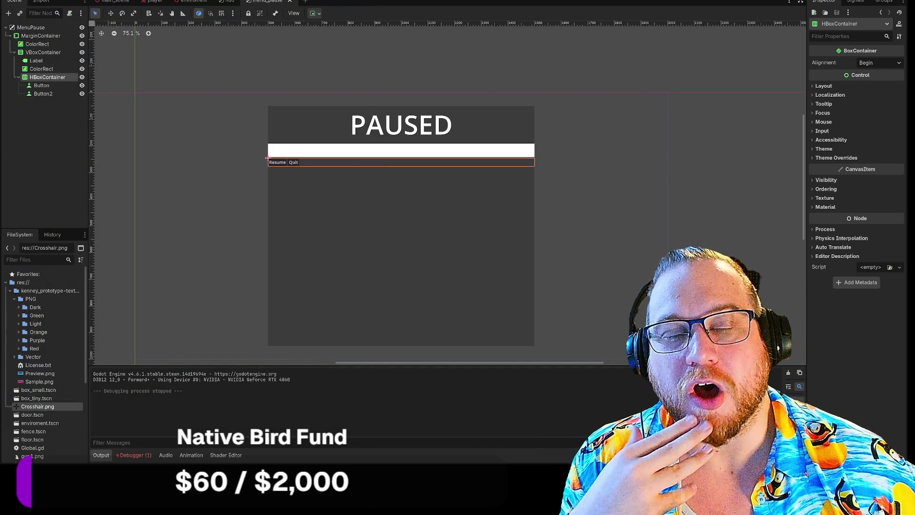
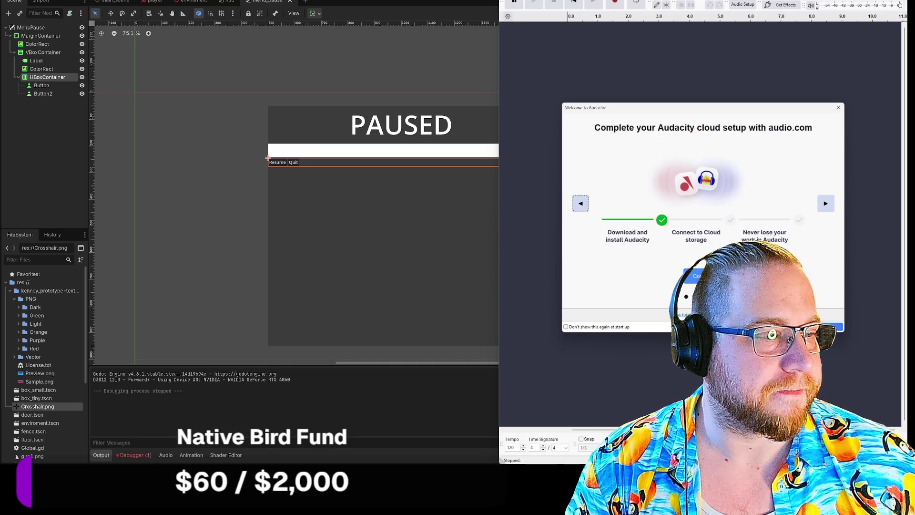
Close Audacity and launch FireAlpaca64 from the Start menu's Recent list
key("Escape")
key("alt+F4")
key("super")
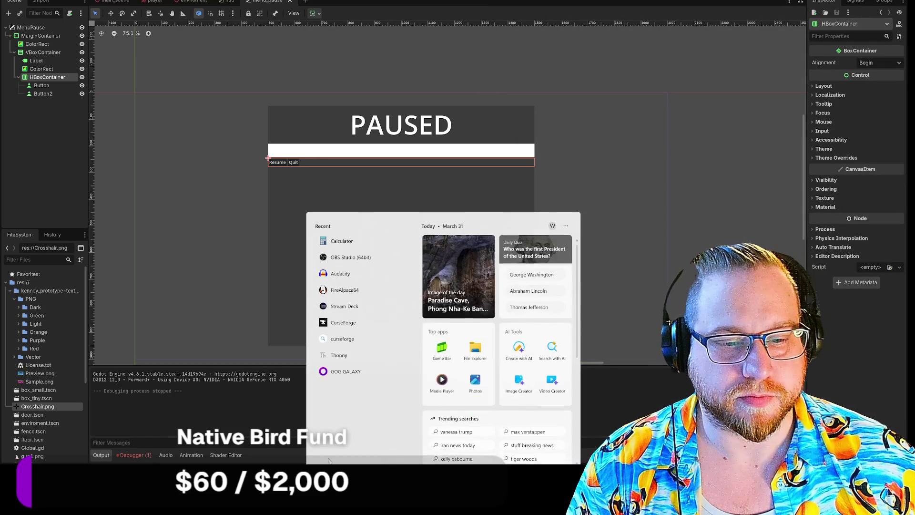
left_click(340, 266)
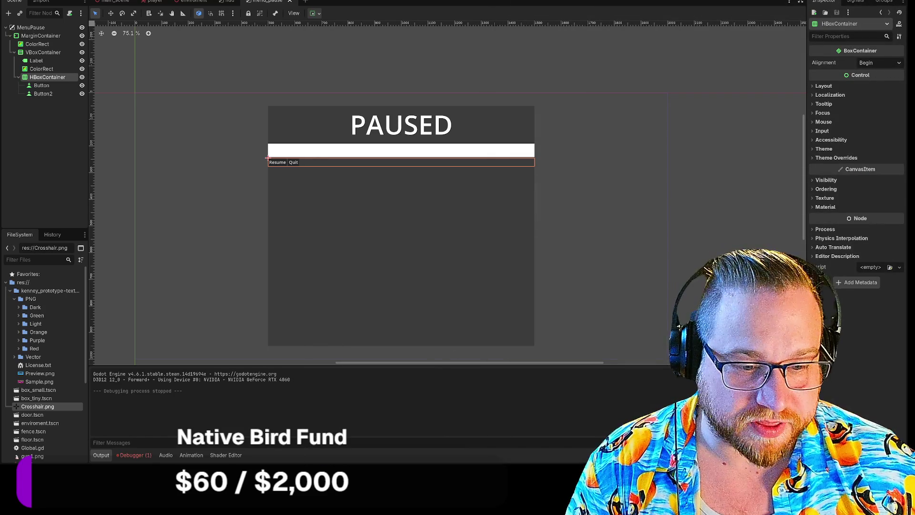
key("super")
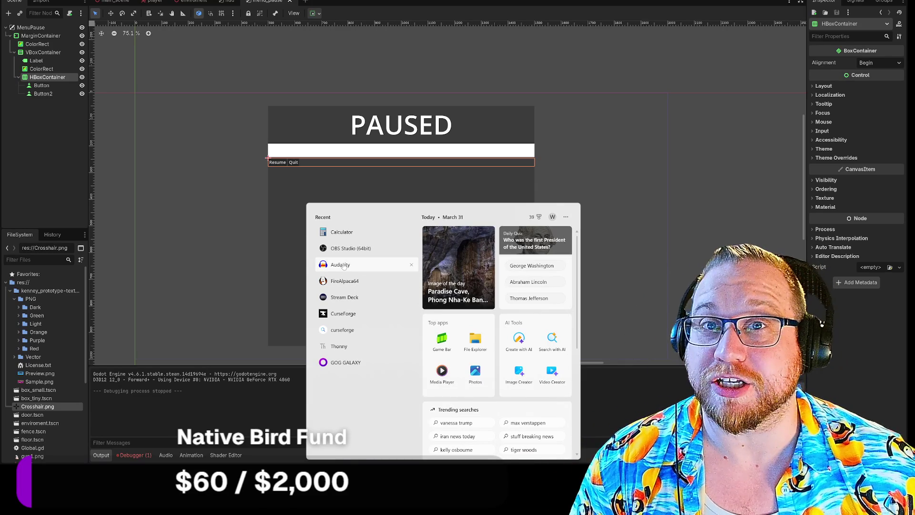
left_click(348, 278)
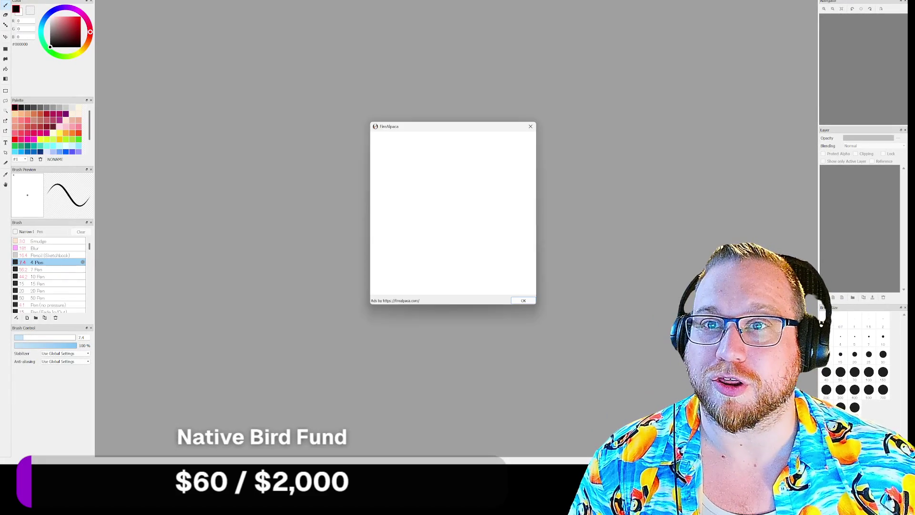
Dismiss FireAlpaca's startup notice and create a new 1000×1000 image
left_click(525, 305)
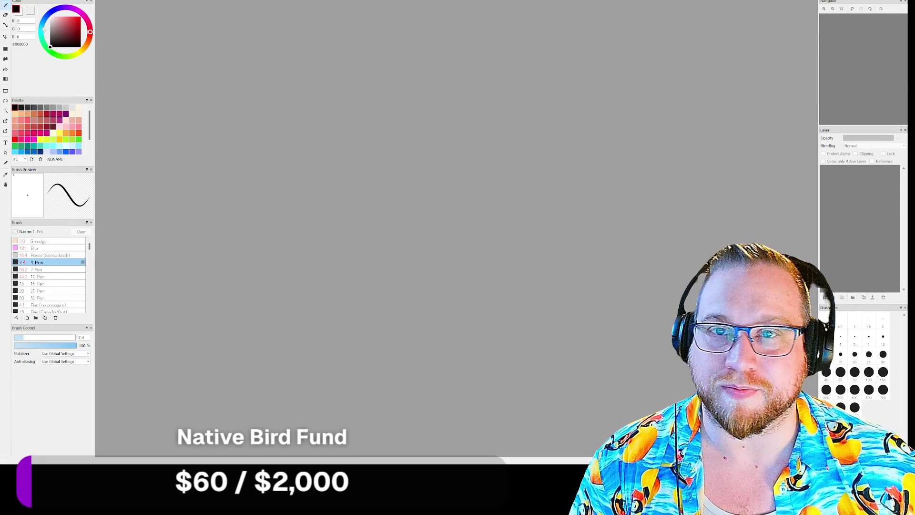
left_click(9, 4)
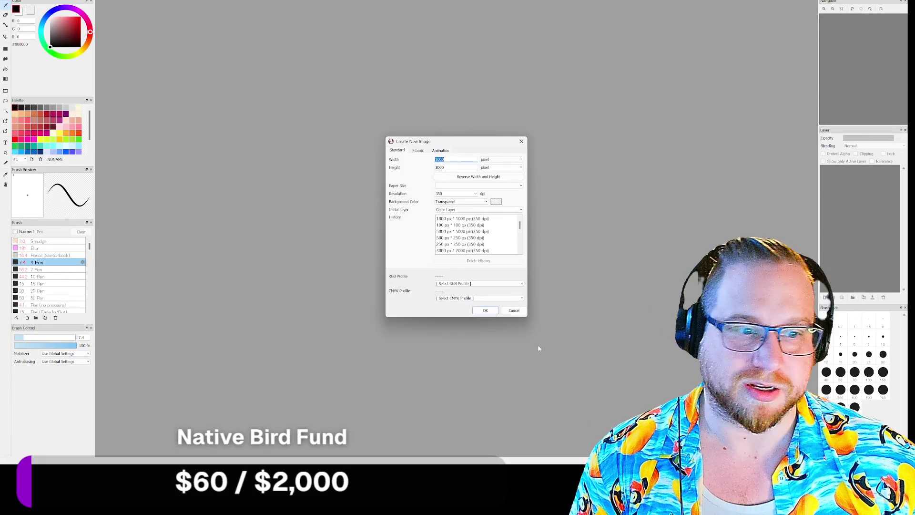
left_click(485, 310)
Fill the new canvas solid black using the gradient and Bucket tools
key("g")
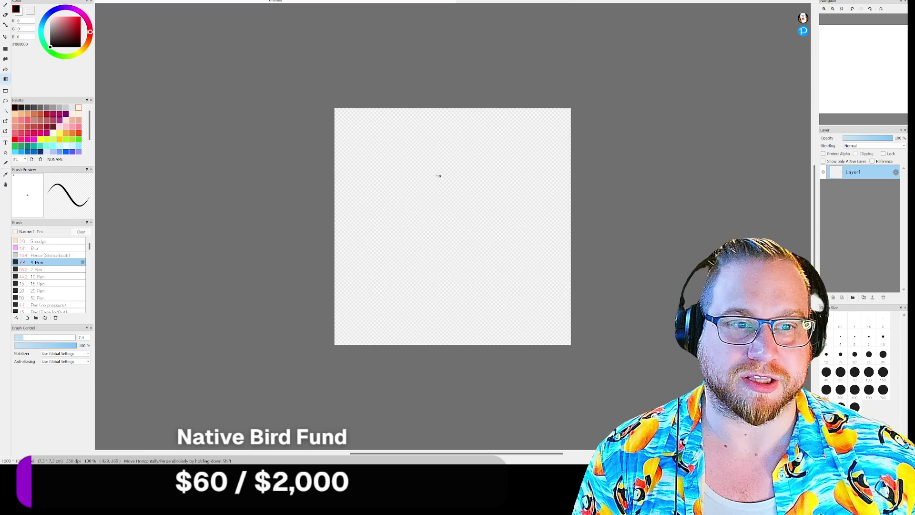
left_click_drag(439, 178, 457, 217)
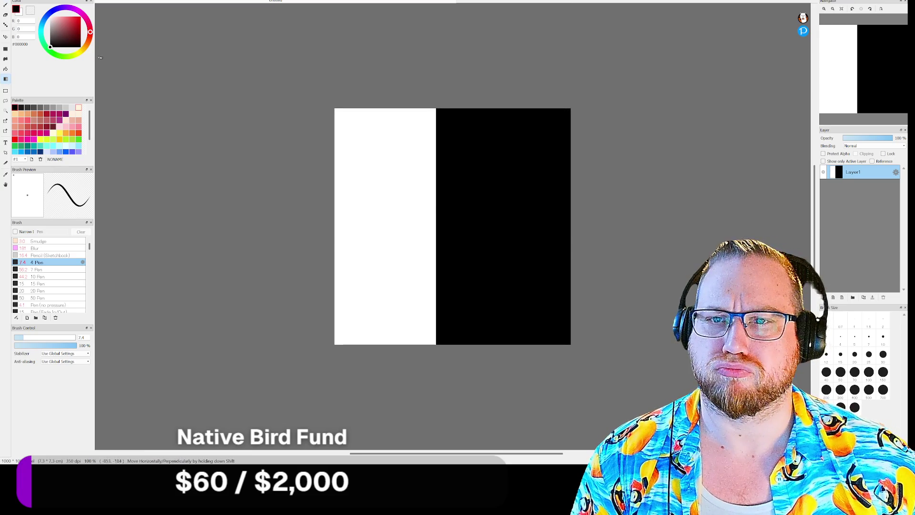
left_click(5, 69)
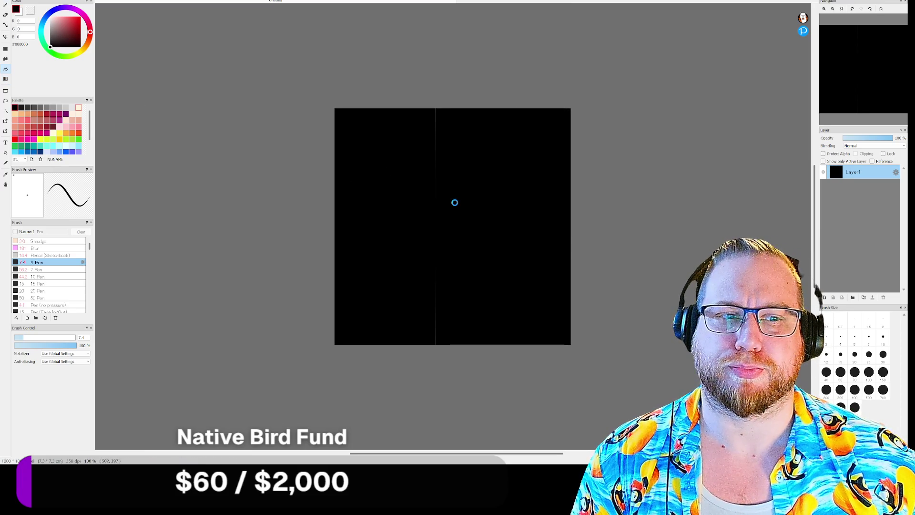
scroll(494, 203, "down", 5)
scroll(496, 201, "up", 7)
scroll(497, 200, "up", 3)
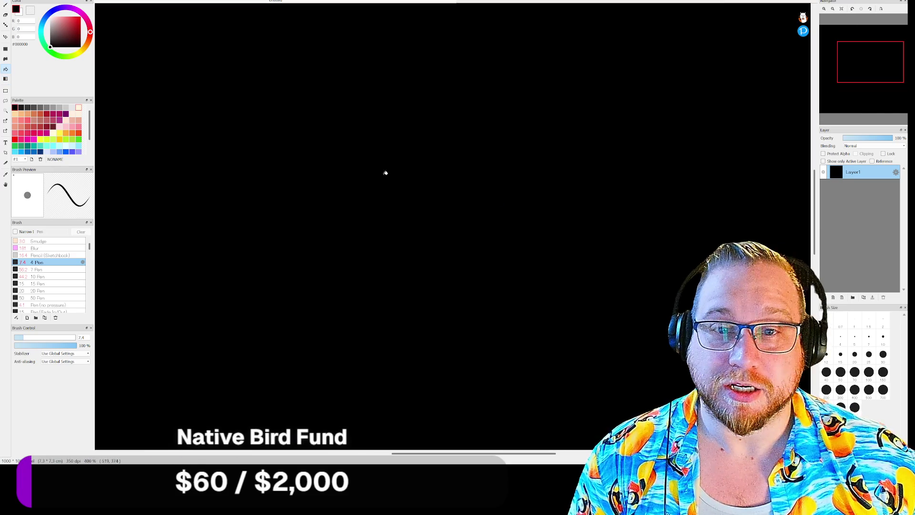
Switch to the Pen brush in white and begin a small box outline
left_click(5, 4)
left_click(50, 17)
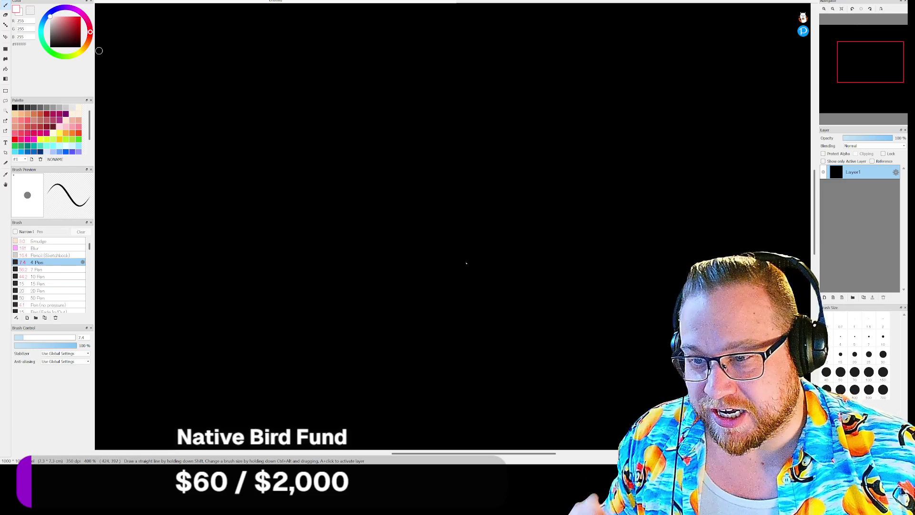
mouse_move(509, 228)
left_mouse_down()
mouse_move(511, 248)
mouse_move(548, 248)
mouse_move(510, 262)
left_mouse_up()
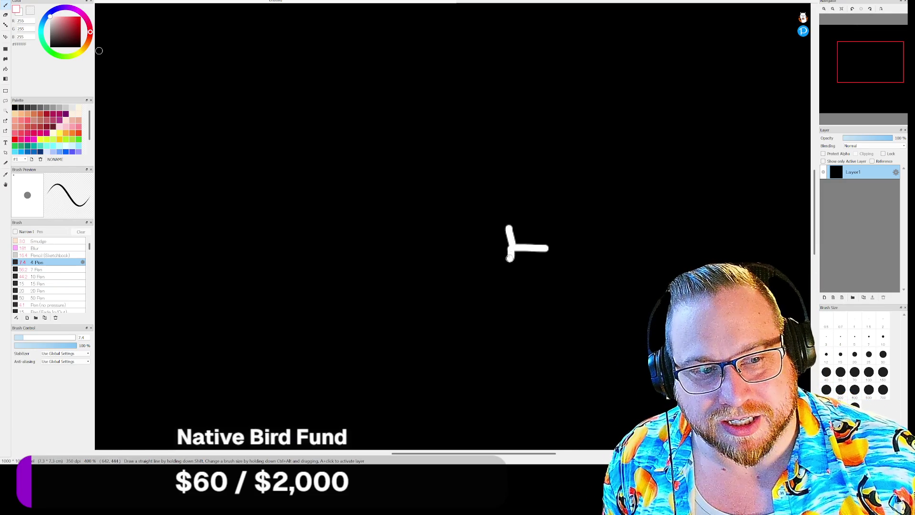
Finish the small box and draw the stick figure, long line and smaller figure
mouse_move(507, 230)
left_mouse_down()
mouse_move(503, 262)
mouse_move(553, 254)
mouse_move(549, 245)
mouse_move(556, 254)
left_mouse_up()
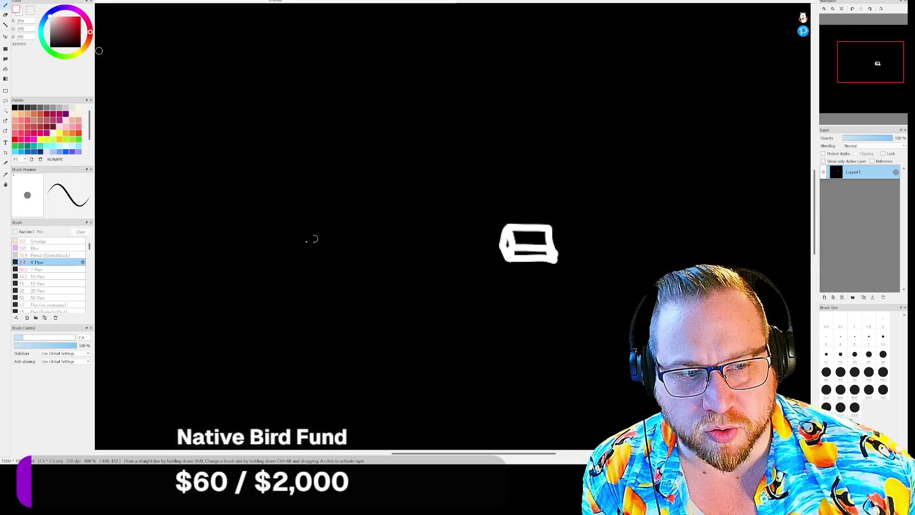
mouse_move(199, 181)
left_mouse_down()
mouse_move(219, 185)
mouse_move(210, 210)
mouse_move(262, 258)
mouse_move(227, 270)
left_mouse_up()
mouse_move(210, 225)
left_mouse_down()
mouse_move(241, 225)
mouse_move(235, 251)
mouse_move(247, 232)
mouse_move(238, 248)
mouse_move(260, 238)
mouse_move(373, 253)
mouse_move(509, 244)
left_mouse_up()
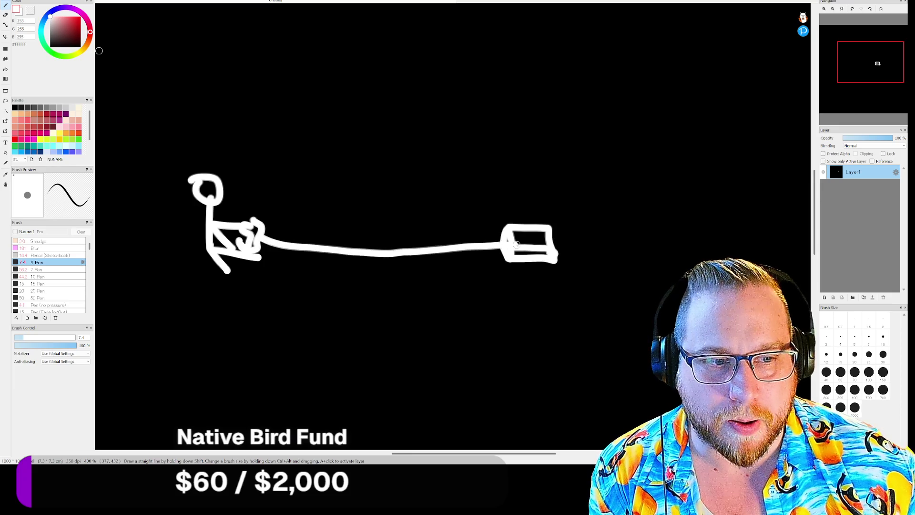
mouse_move(286, 192)
left_mouse_down()
mouse_move(280, 203)
mouse_move(307, 220)
mouse_move(277, 236)
mouse_move(312, 246)
mouse_move(320, 222)
mouse_move(329, 236)
mouse_move(499, 234)
mouse_move(574, 244)
left_mouse_up()
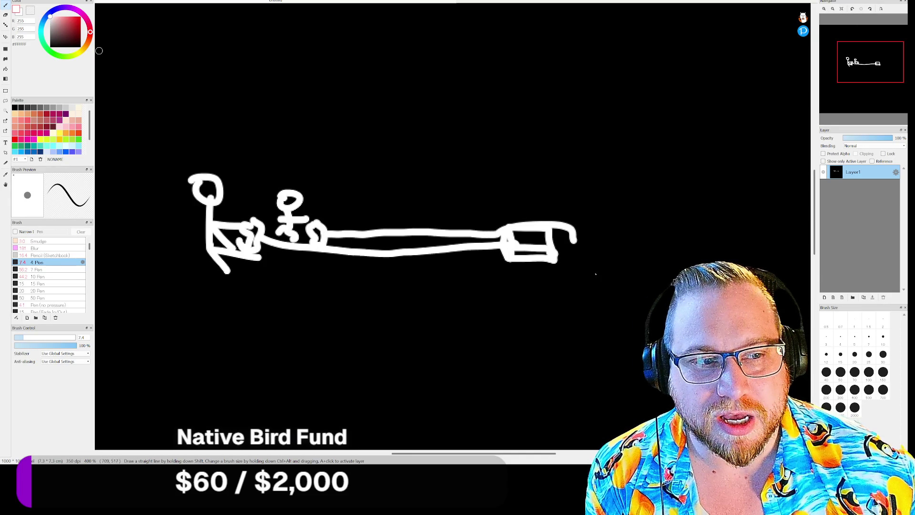
Draw a large 3D cube with an inner square on its front face
left_click_drag(619, 132, 694, 245)
left_click_drag(619, 132, 686, 224)
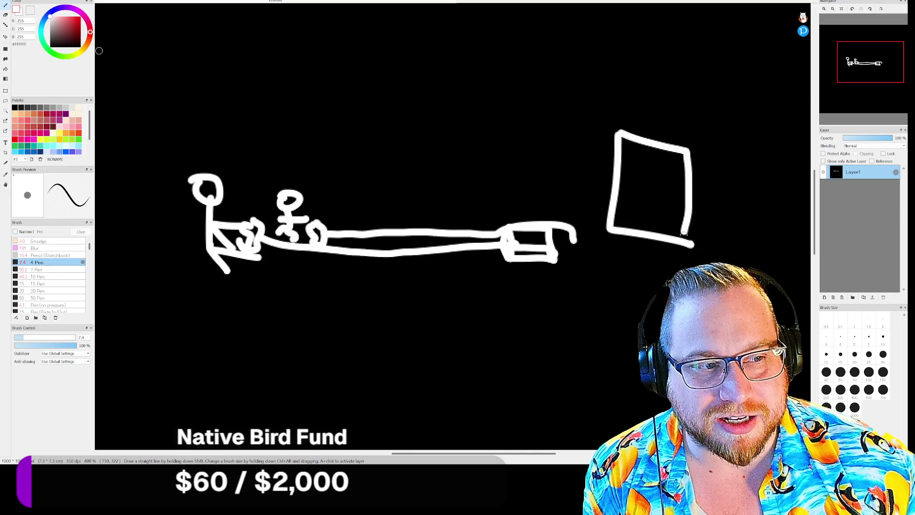
left_click_drag(688, 151, 724, 139)
mouse_move(619, 132)
left_mouse_down()
mouse_move(656, 118)
mouse_move(719, 128)
mouse_move(723, 179)
mouse_move(687, 244)
left_mouse_up()
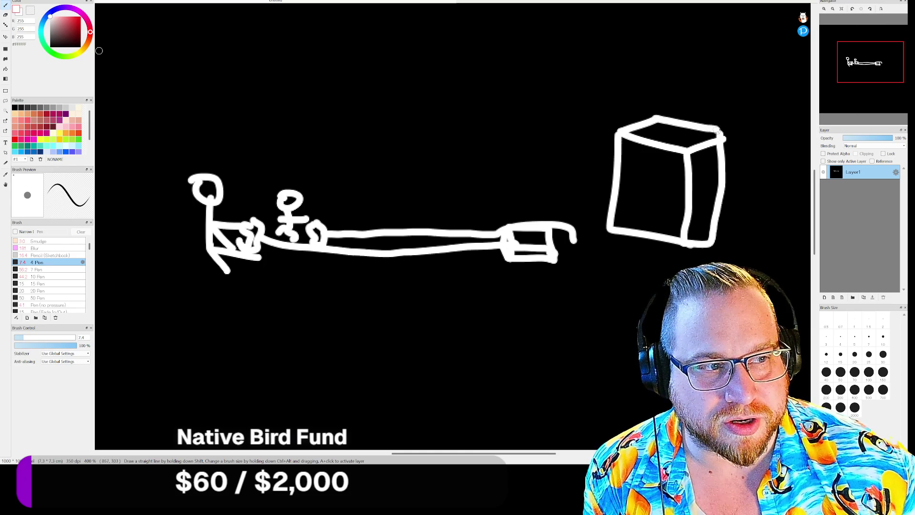
mouse_move(721, 132)
left_mouse_down()
mouse_move(778, 146)
mouse_move(776, 224)
mouse_move(726, 238)
left_mouse_up()
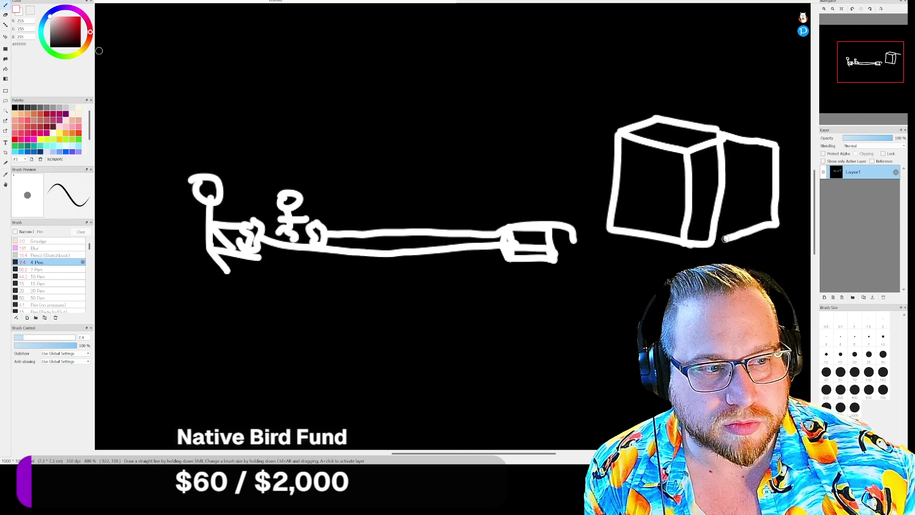
mouse_move(629, 148)
left_mouse_down()
mouse_move(639, 220)
mouse_move(676, 189)
mouse_move(627, 151)
left_mouse_up()
Add four dots inside the cube's inner square and retrace its edge
left_click(643, 179)
left_click(663, 175)
left_click(639, 196)
left_click(657, 201)
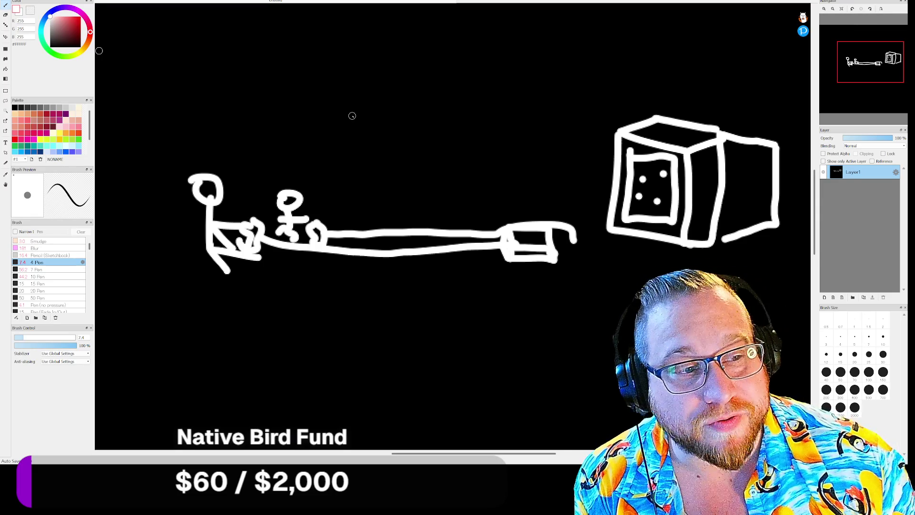
mouse_move(627, 150)
left_mouse_down()
mouse_move(671, 157)
mouse_move(672, 224)
mouse_move(624, 217)
left_mouse_up()
Draw a tall U-shaped frame with an arc and swinging curves, then close the image
mouse_move(399, 45)
left_mouse_down()
mouse_move(414, 126)
mouse_move(567, 67)
mouse_move(575, 35)
mouse_move(569, 128)
left_mouse_up()
mouse_move(573, 39)
left_mouse_down()
mouse_move(584, 38)
mouse_move(649, 133)
left_mouse_up()
mouse_move(398, 43)
left_mouse_down()
mouse_move(395, 32)
mouse_move(314, 95)
mouse_move(307, 166)
left_mouse_up()
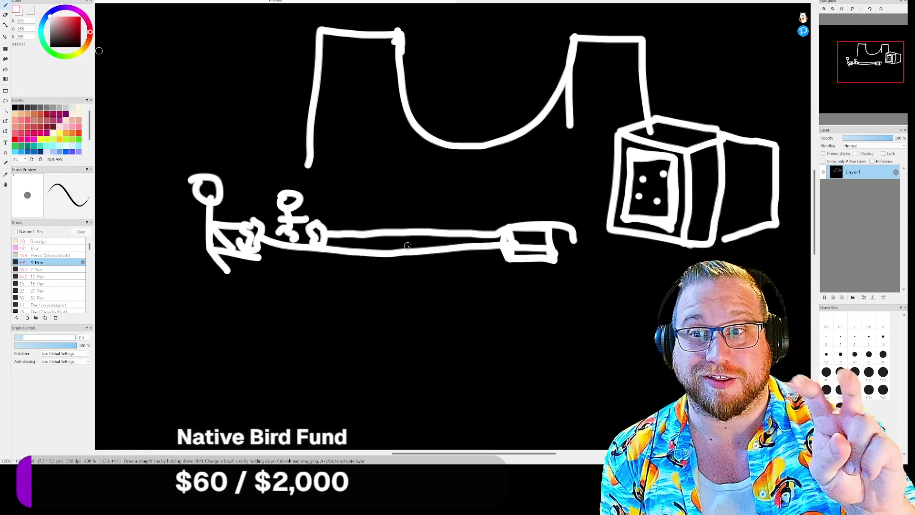
left_click_drag(480, 224, 602, 235)
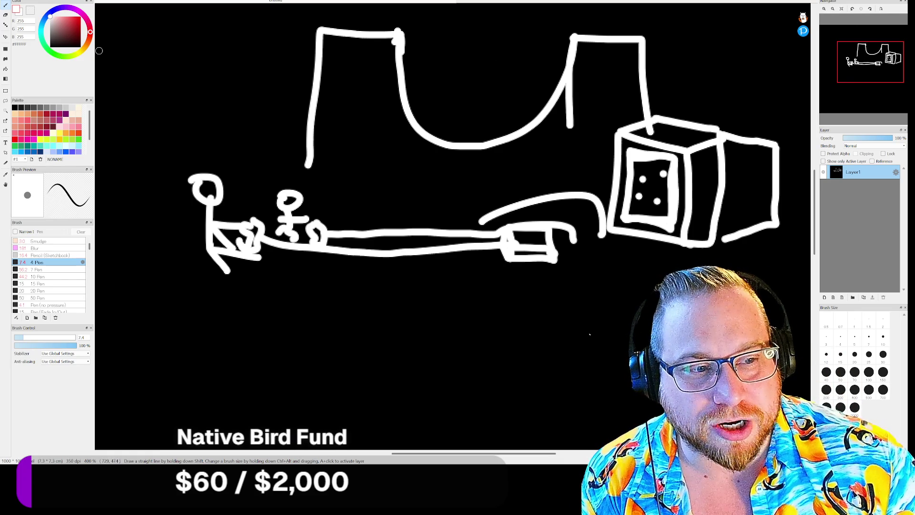
mouse_move(398, 16)
left_mouse_down()
mouse_move(386, 21)
mouse_move(392, 10)
mouse_move(402, 29)
mouse_move(376, 26)
mouse_move(409, 30)
left_mouse_up()
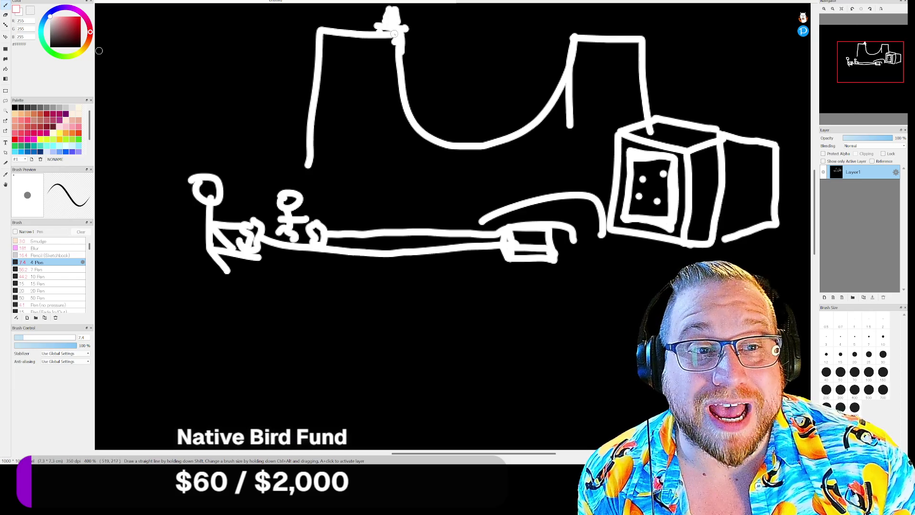
mouse_move(404, 30)
left_mouse_down()
mouse_move(431, 108)
mouse_move(548, 17)
mouse_move(396, 7)
mouse_move(555, 9)
mouse_move(427, 41)
left_mouse_up()
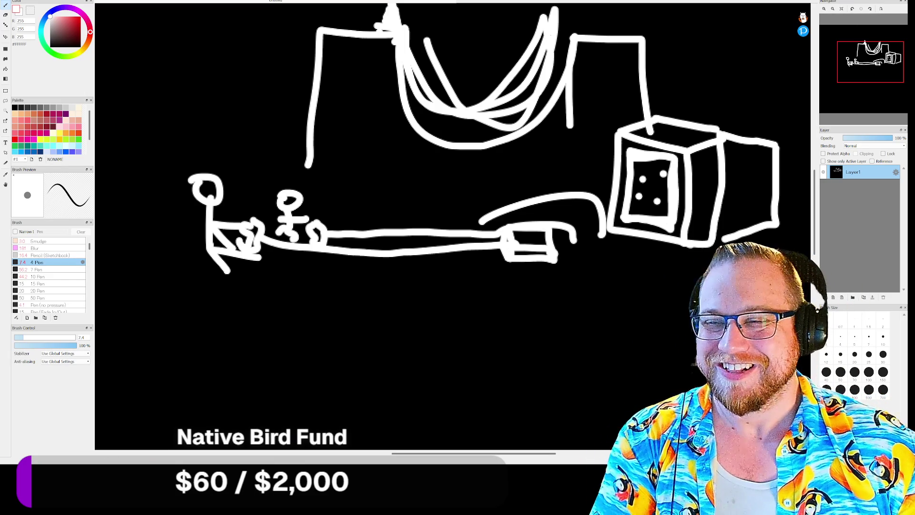
key("ctrl+w")
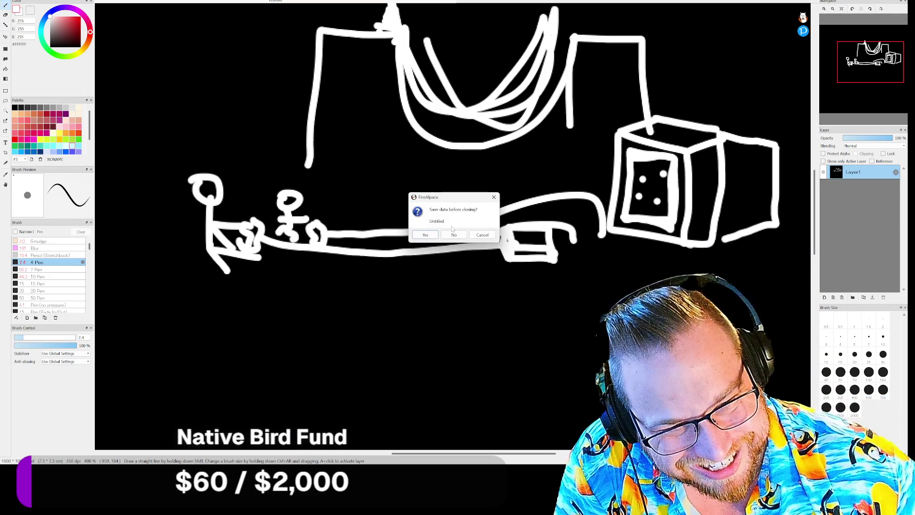
Answer No to 'Save data before closing?' to discard the FireAlpaca drawing
left_click(455, 236)
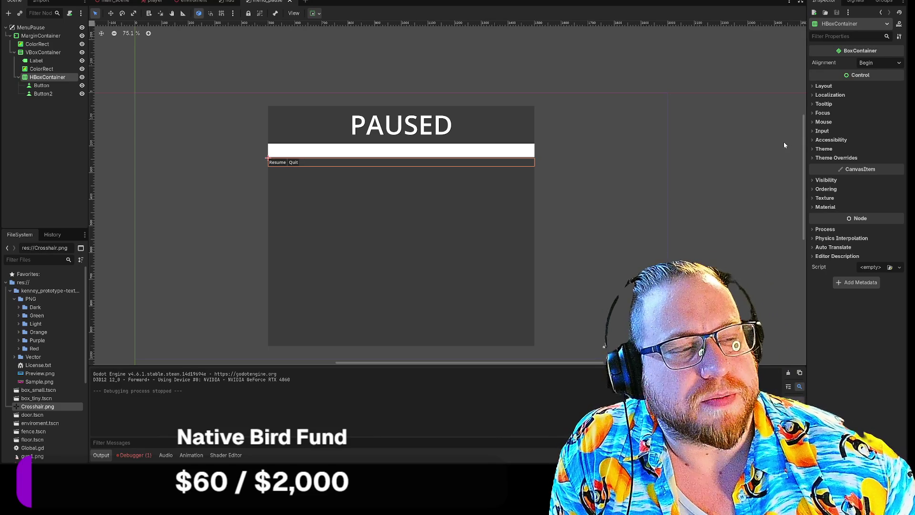
Browse the HBoxContainer's Input, Accessibility, Focus, Tooltip and Localization Inspector sections
mouse_move(719, 176)
left_mouse_down()
mouse_move(715, 137)
mouse_move(728, 137)
left_mouse_up()
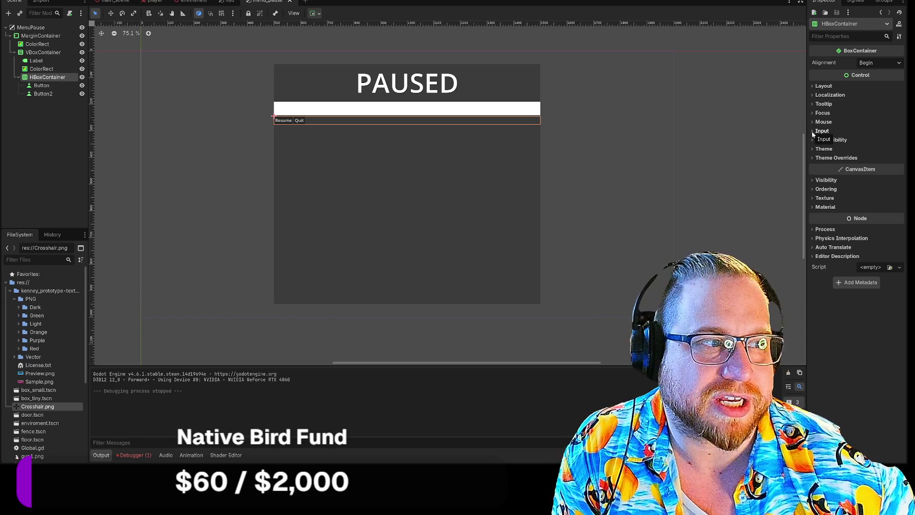
left_click(812, 131)
left_click(813, 131)
left_click(813, 140)
left_click(814, 140)
left_click(814, 114)
left_click(813, 114)
left_click(813, 113)
left_click(811, 114)
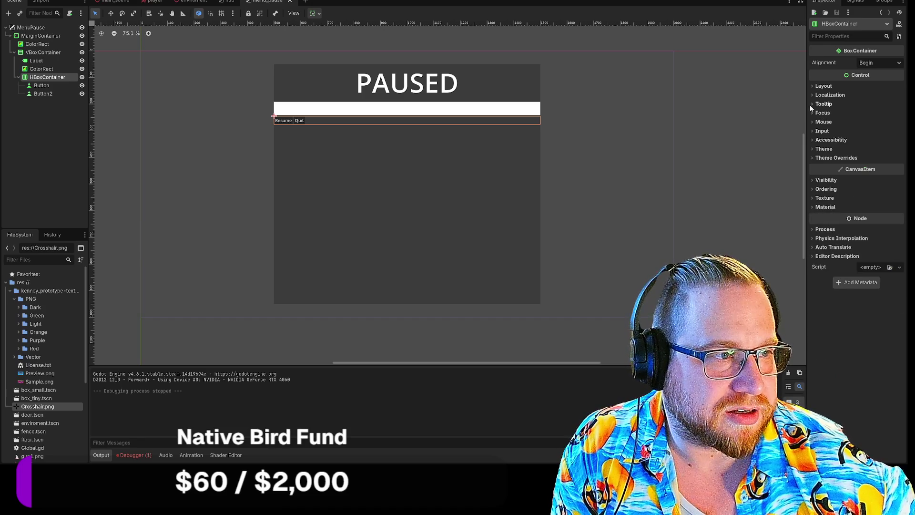
left_click(814, 104)
left_click(814, 104)
left_click(814, 95)
left_click(814, 95)
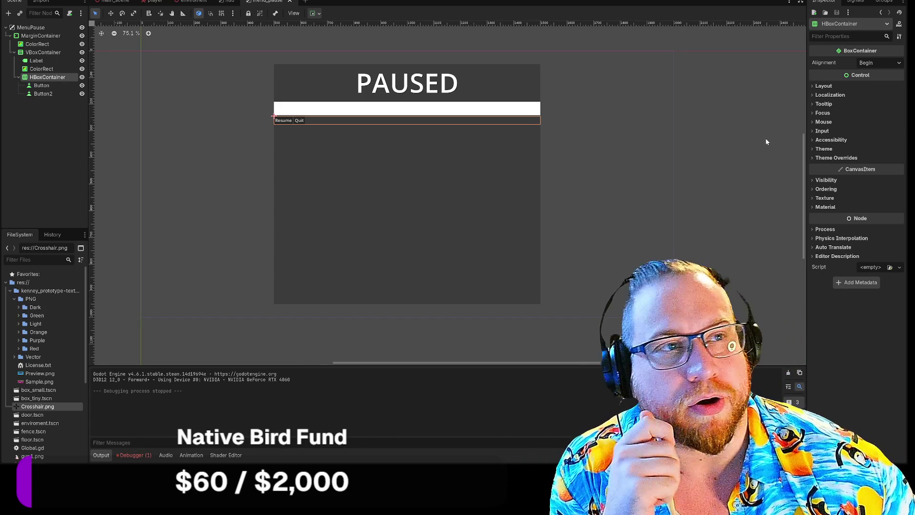
Check Theme Overrides, Mouse and Visibility sections, then expand the HBoxContainer's Layout section
left_click(813, 157)
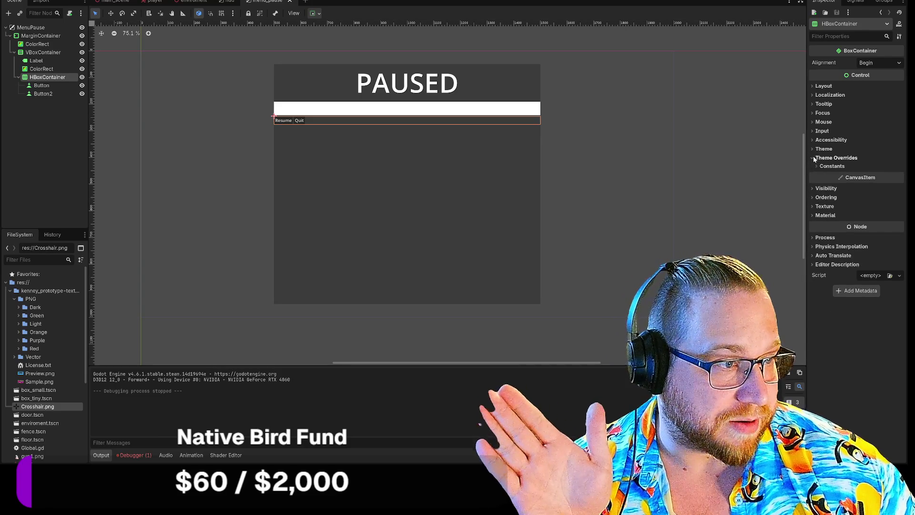
left_click(818, 166)
left_click(818, 166)
left_click(814, 157)
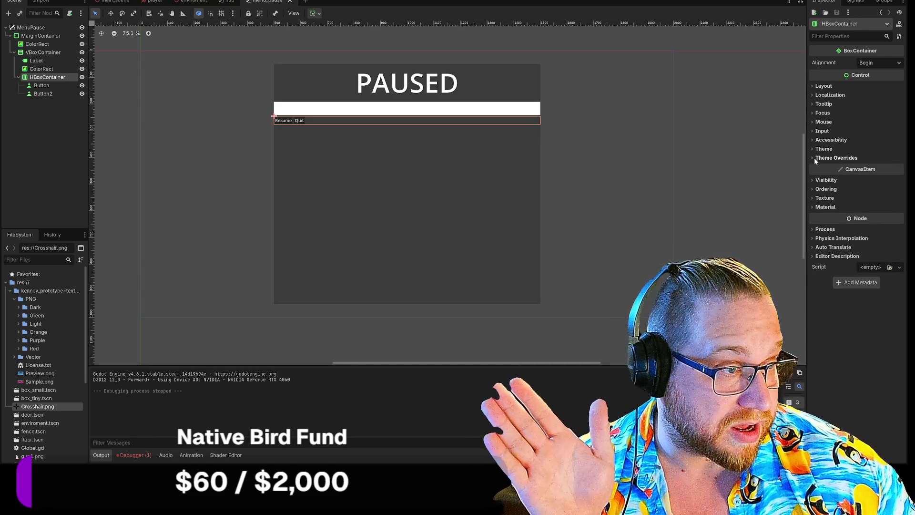
left_click(813, 140)
left_click(813, 140)
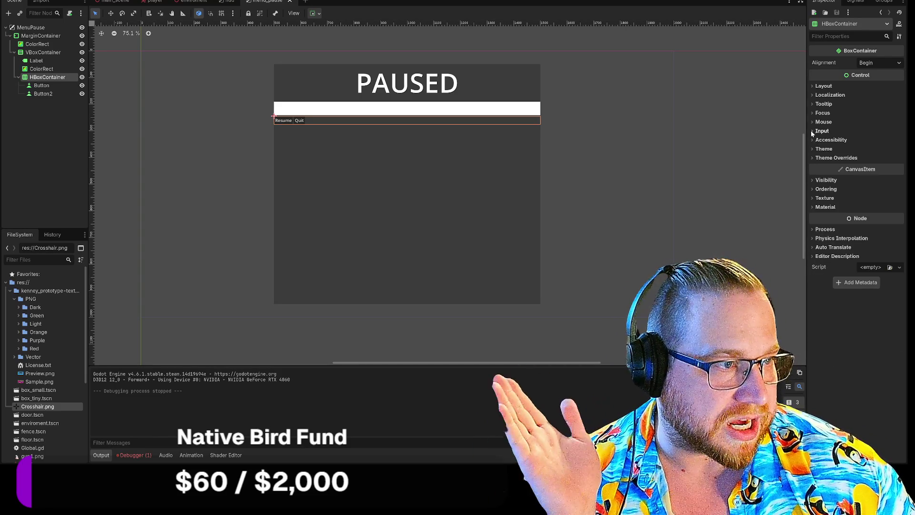
left_click(814, 122)
left_click(814, 122)
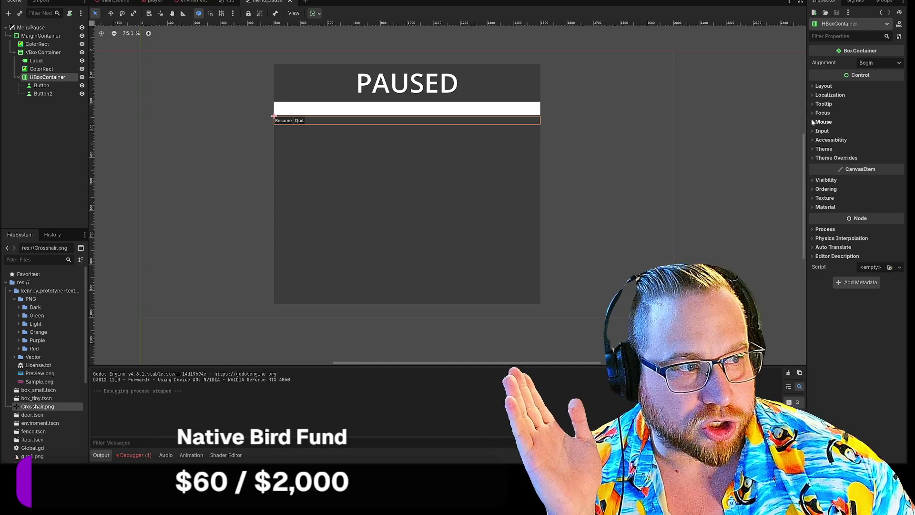
left_click(814, 189)
left_click(813, 189)
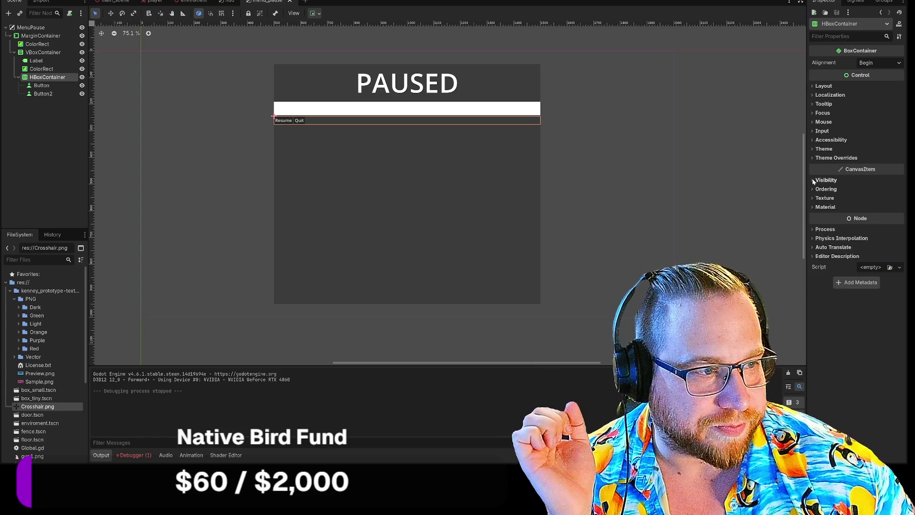
left_click(814, 180)
left_click(814, 180)
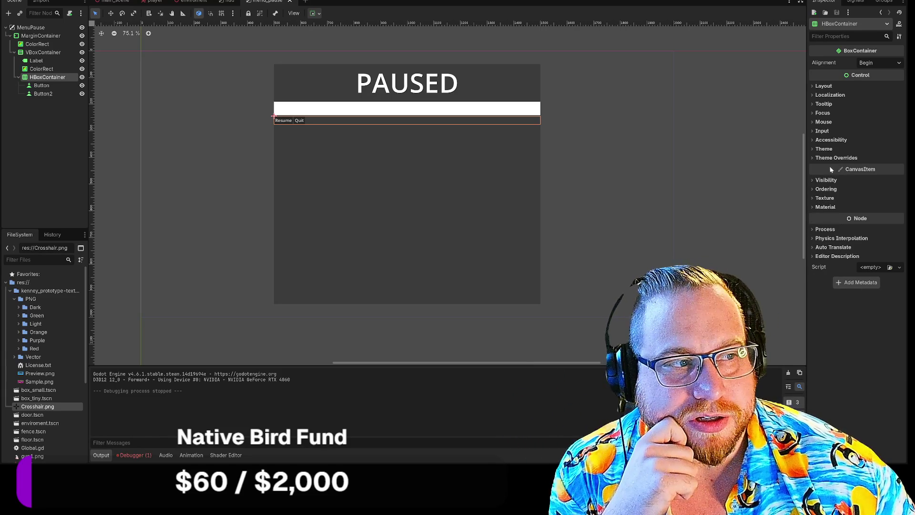
left_click(813, 95)
left_click(814, 94)
left_click(814, 86)
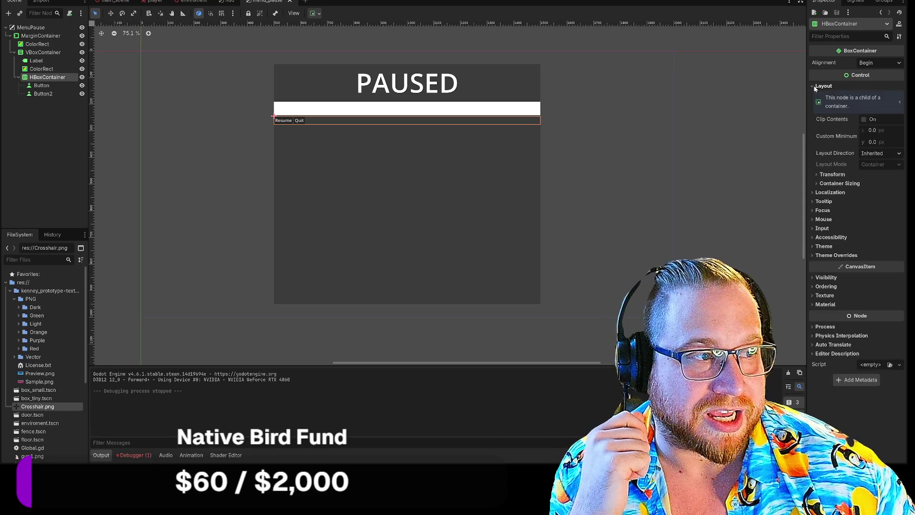
Change the HBoxContainer's BoxContainer alignment from Begin to Center
left_click(818, 184)
left_click(818, 176)
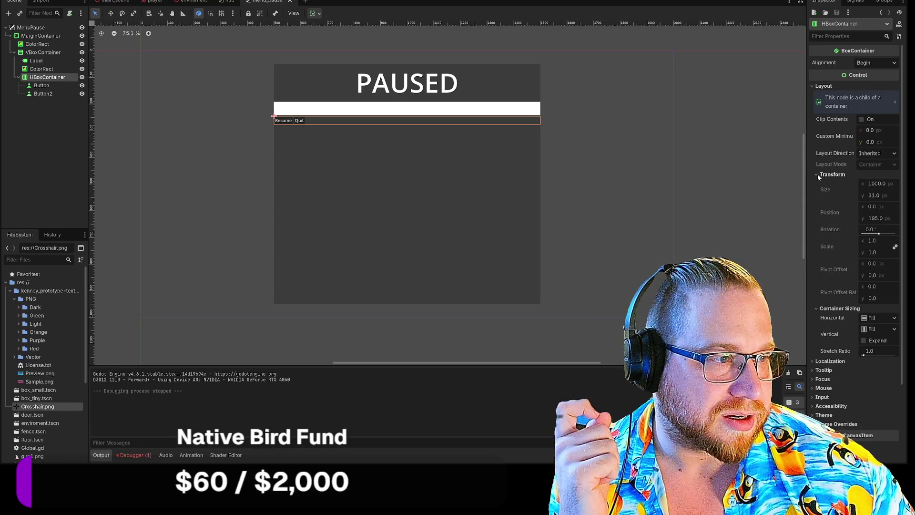
left_click(818, 175)
left_click(818, 184)
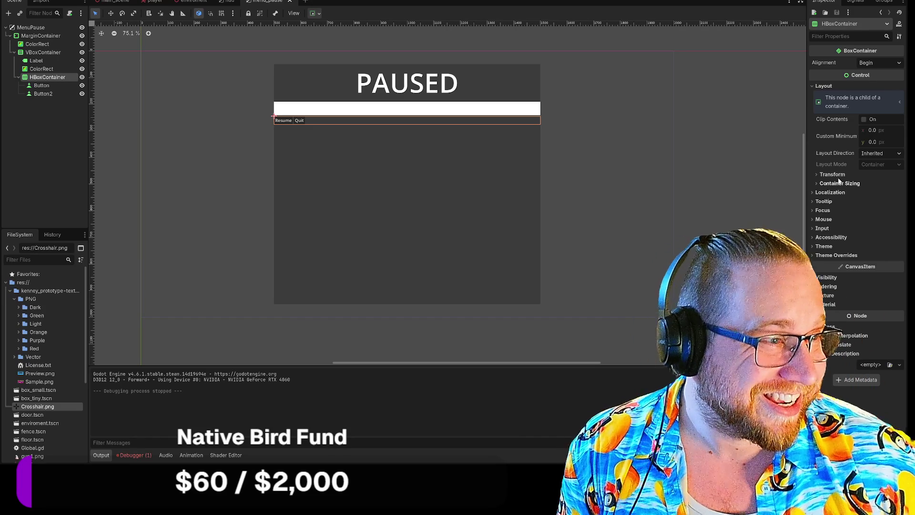
left_click(817, 175)
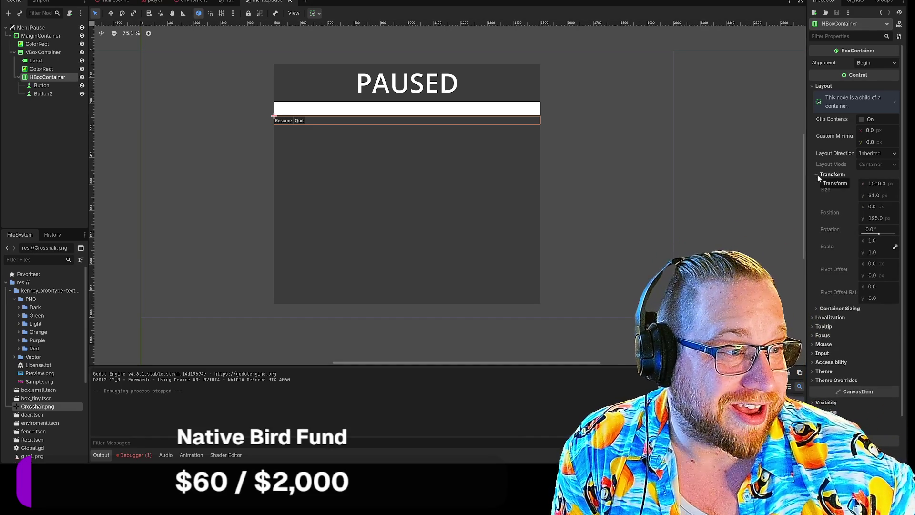
left_click(817, 176)
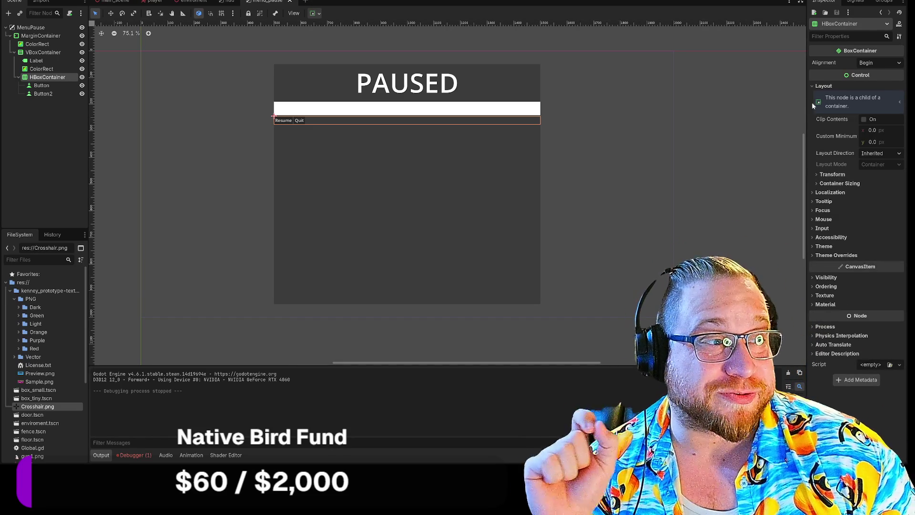
left_click(813, 86)
left_click(879, 62)
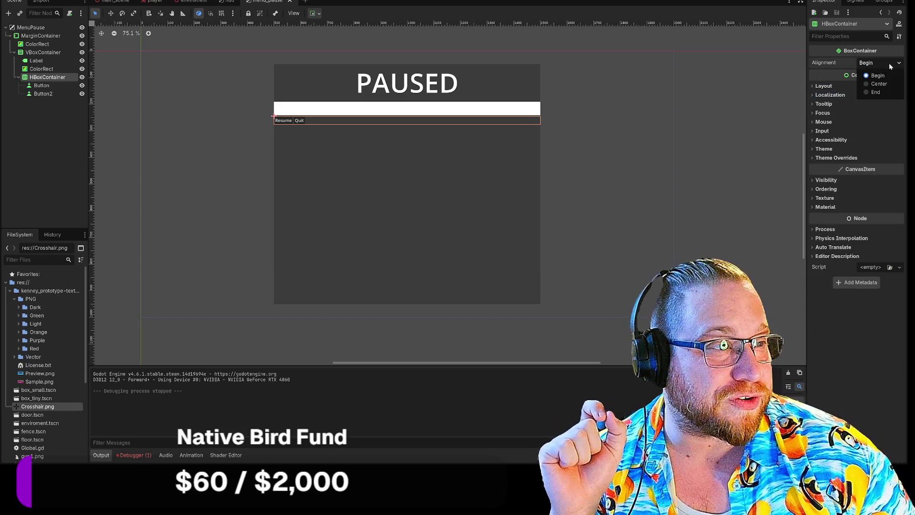
left_click(870, 84)
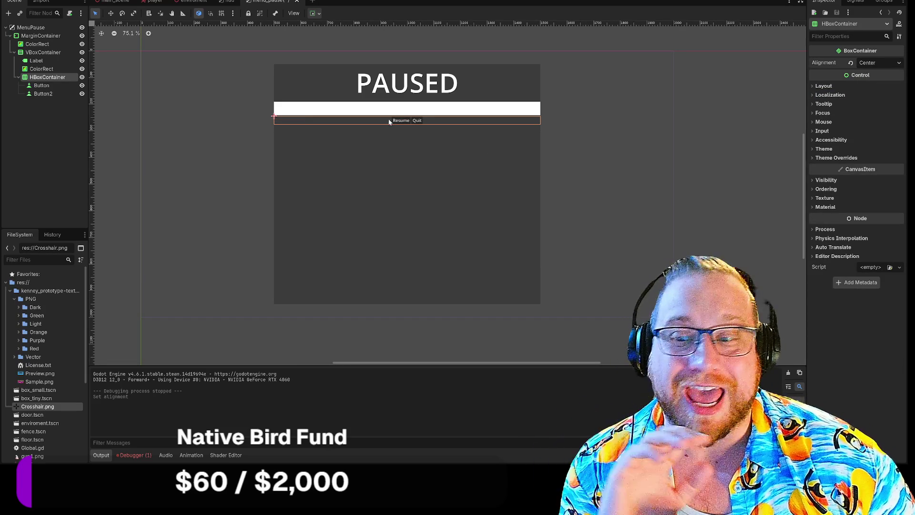
Set the Resume button's Custom Minimum Size to 200 × 50
scroll(417, 125, "up", 6)
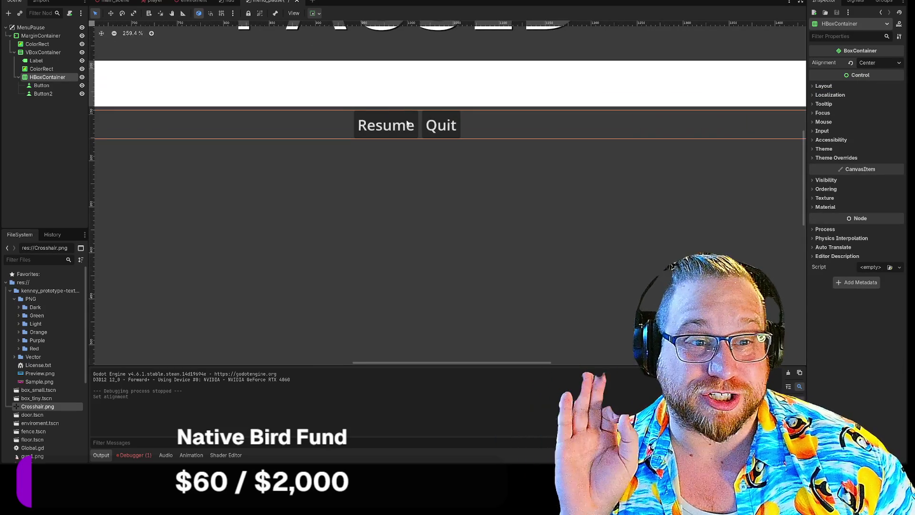
left_click(411, 123)
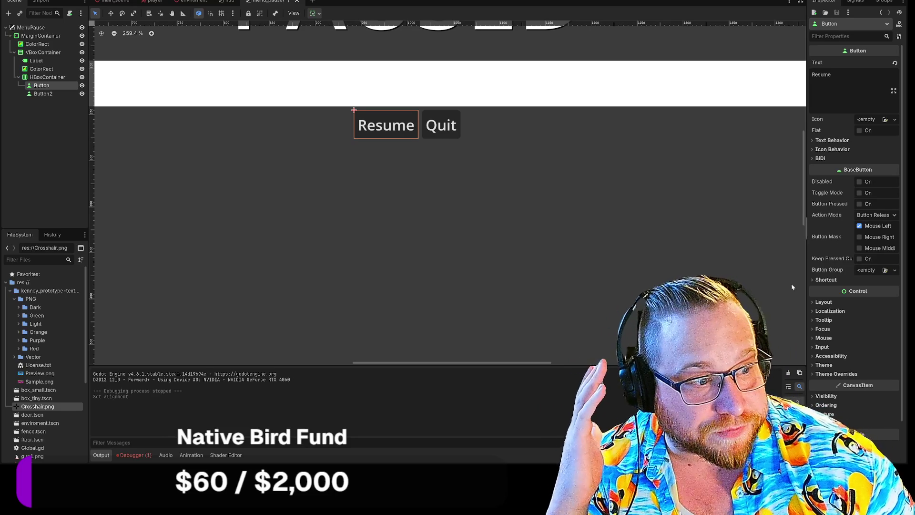
left_click(815, 302)
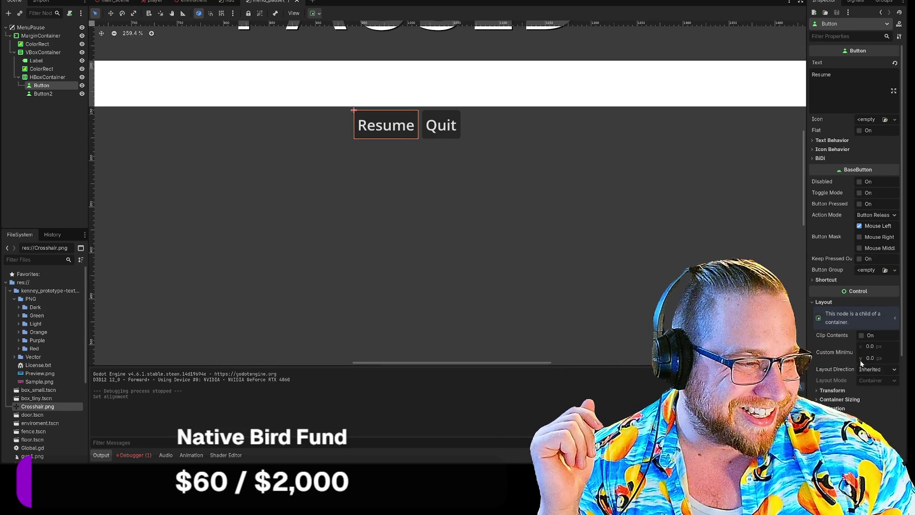
left_click(871, 347)
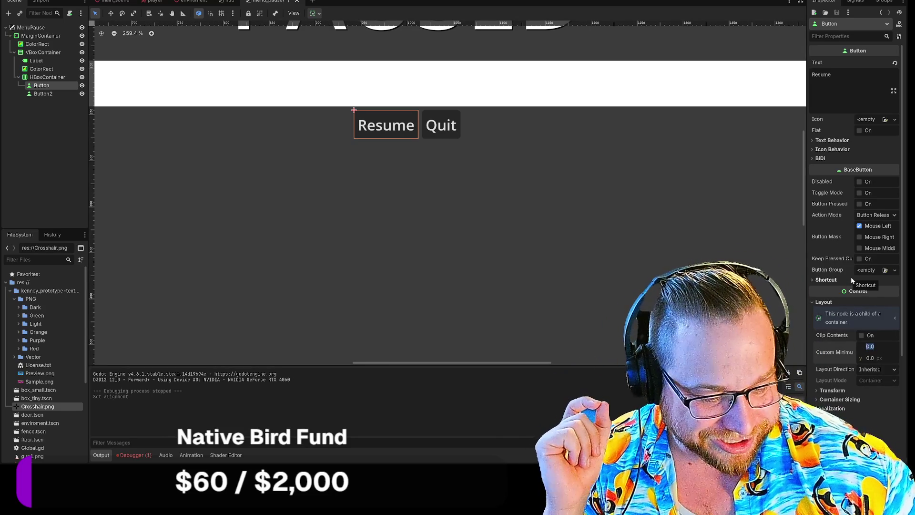
type("200")
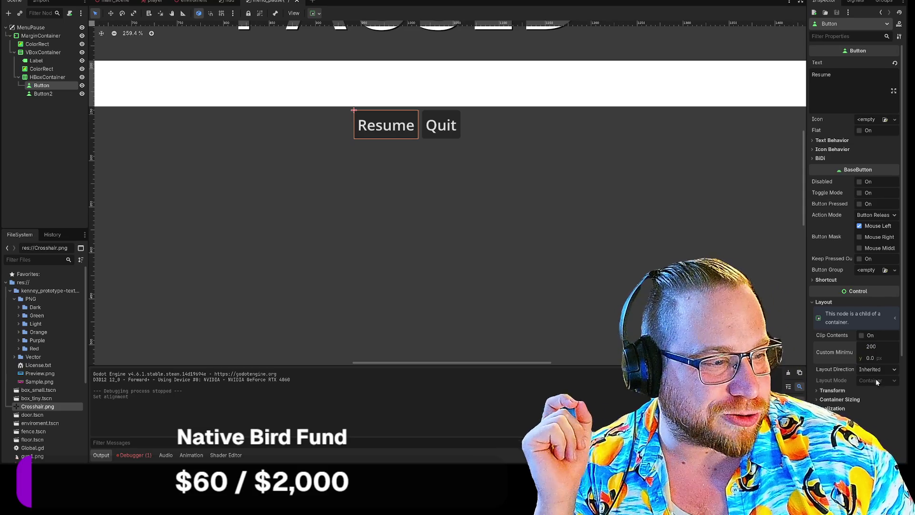
left_click(871, 359)
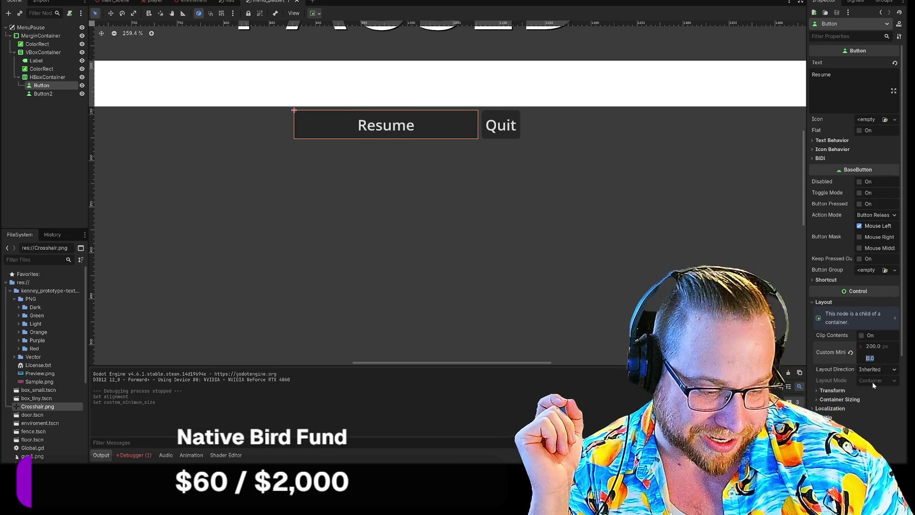
type("50")
key("Return")
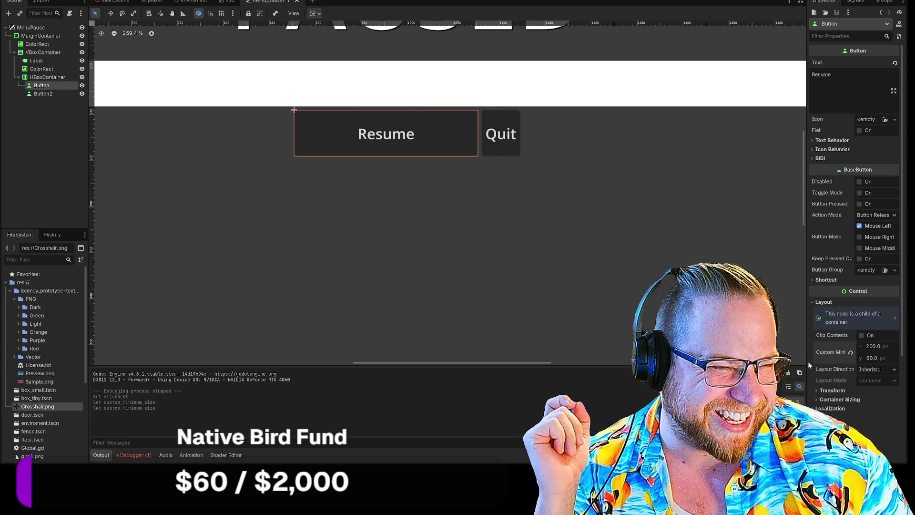
Set the Quit button's Custom Minimum Size to 200 × 50
left_click(502, 143)
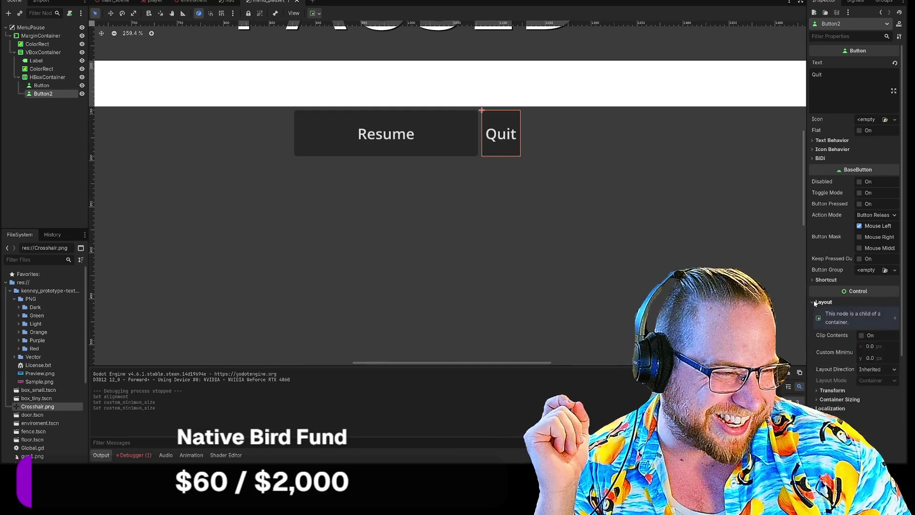
left_click(870, 347)
type("200")
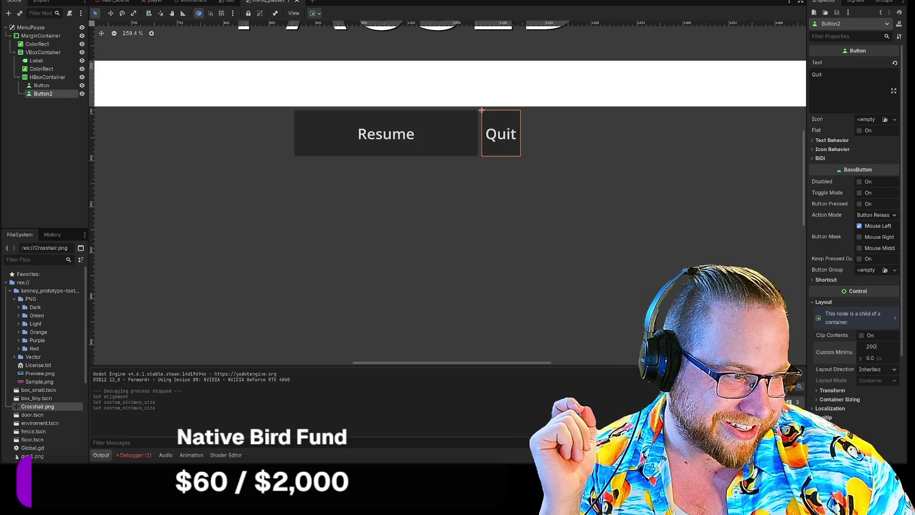
left_click(869, 358)
type("50")
key("Return")
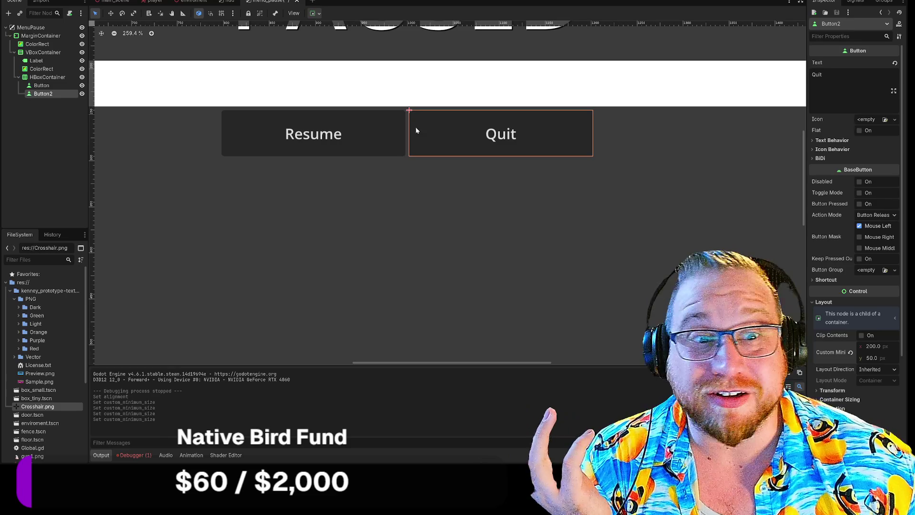
scroll(362, 241, "down", 3)
scroll(361, 241, "up", 1)
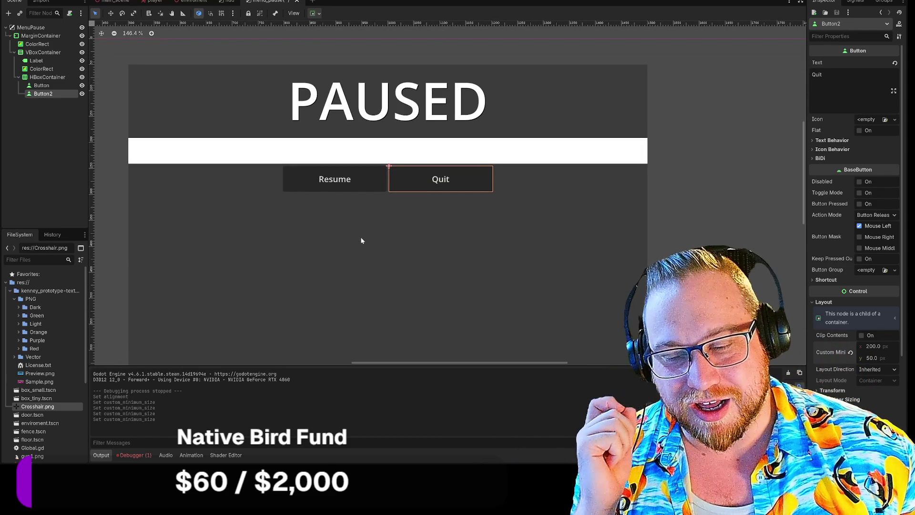
Inspect the VBoxContainer and MarginContainer while zooming the canvas out
left_click(360, 234)
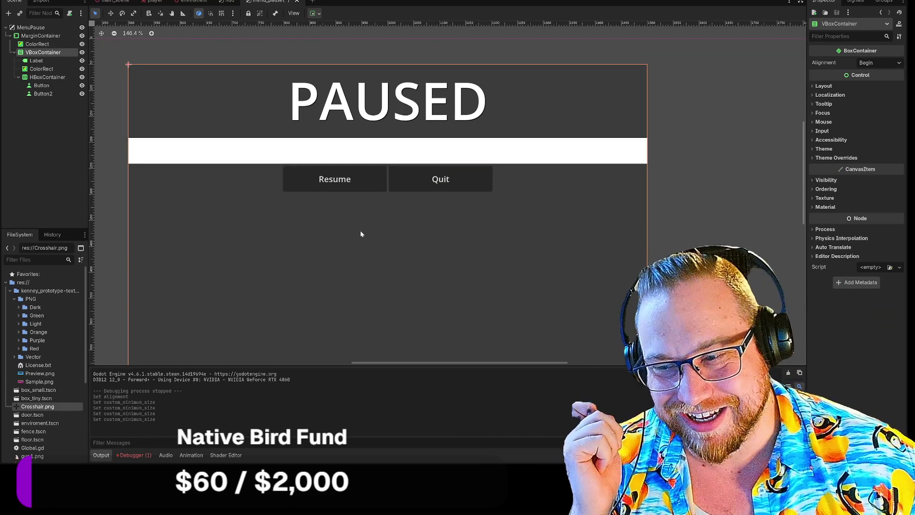
scroll(682, 227, "down", 1)
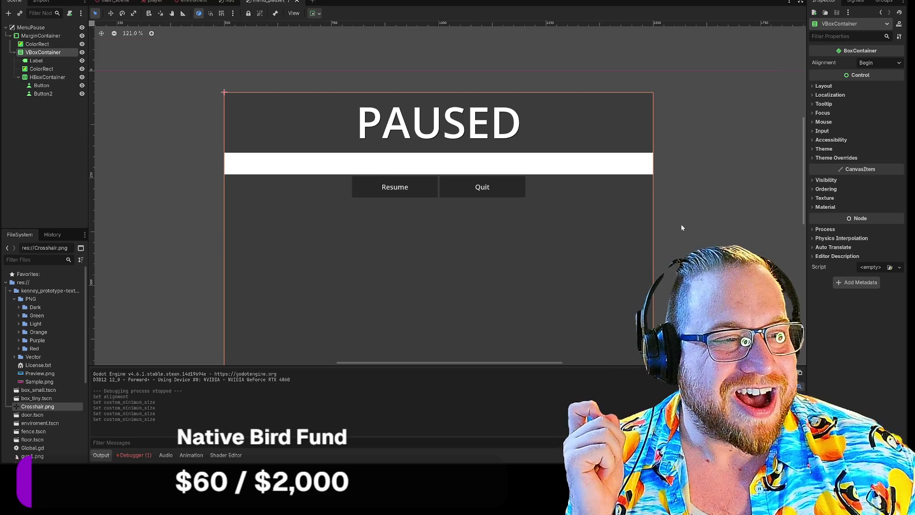
left_click(691, 232)
scroll(631, 108, "down", 3)
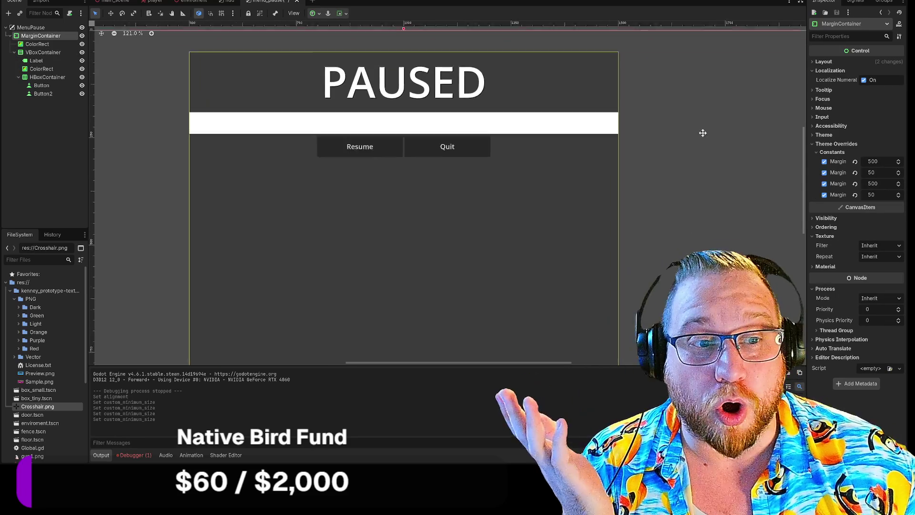
left_click_drag(695, 186, 691, 172)
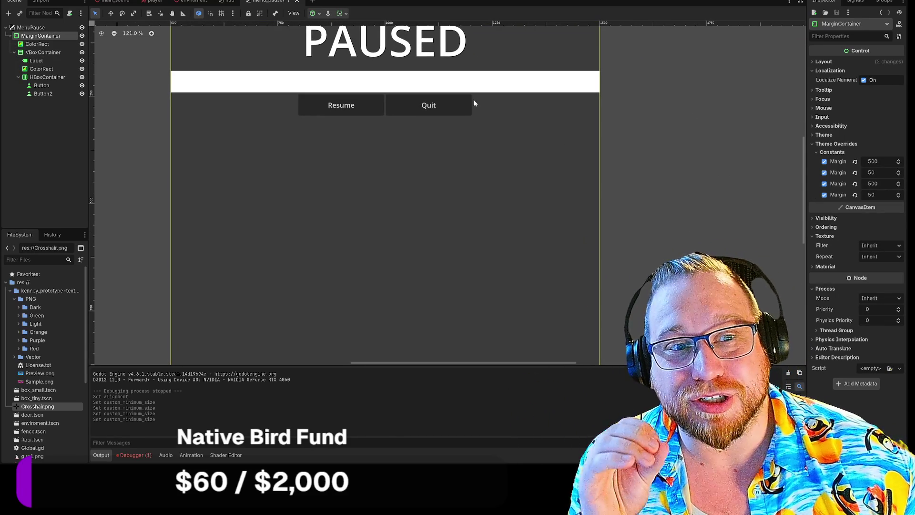
scroll(501, 145, "down", 3)
scroll(590, 165, "down", 1)
scroll(602, 163, "up", 1)
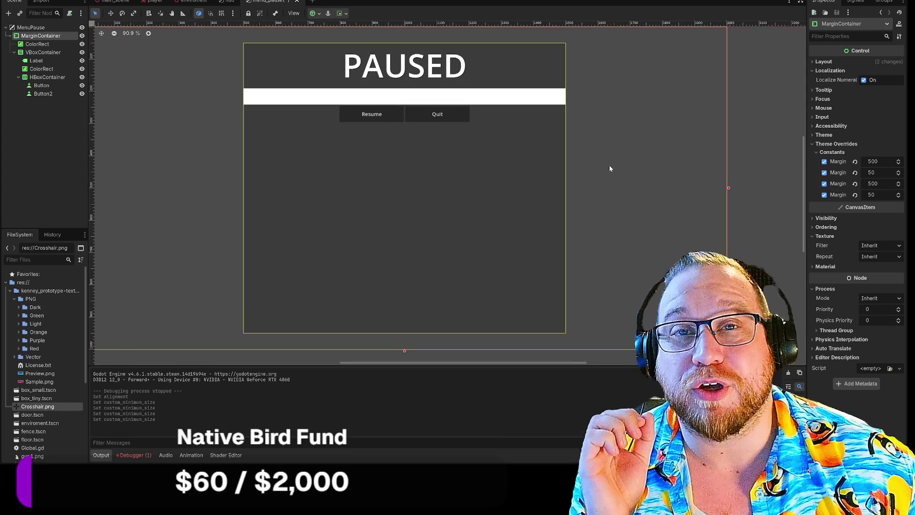
Select the white divider ColorRect and collapse the HBoxContainer's buttons in the Scene dock
left_click(43, 69)
left_click(18, 77)
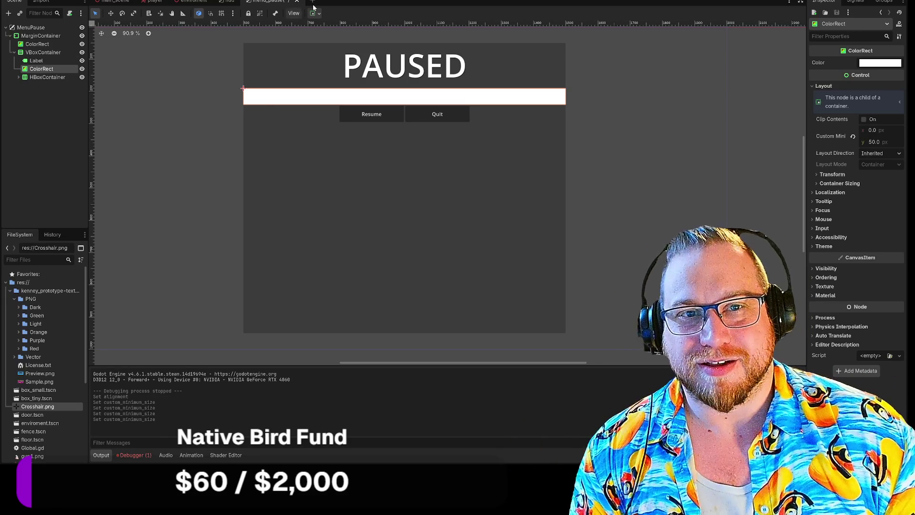
right_click(274, 5)
Save the menu_pause scene and expand the HBoxContainer to show its buttons
left_click(292, 16)
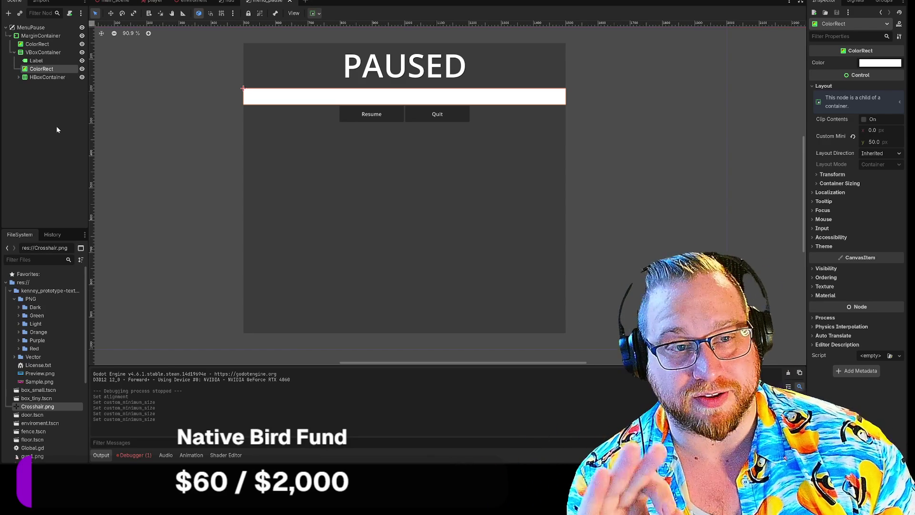
left_click(46, 131)
left_click(18, 78)
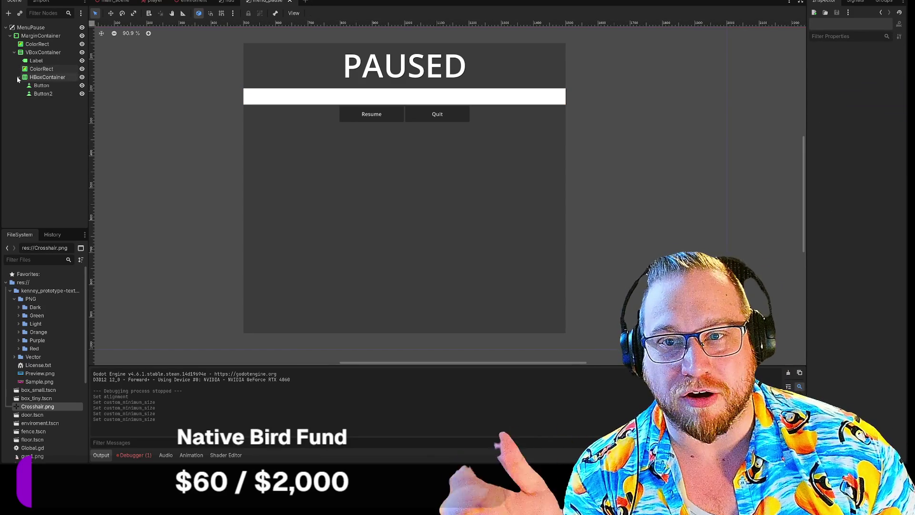
Rename the Resume button node to btnResume, undoing an accidental duplicate
right_click(40, 87)
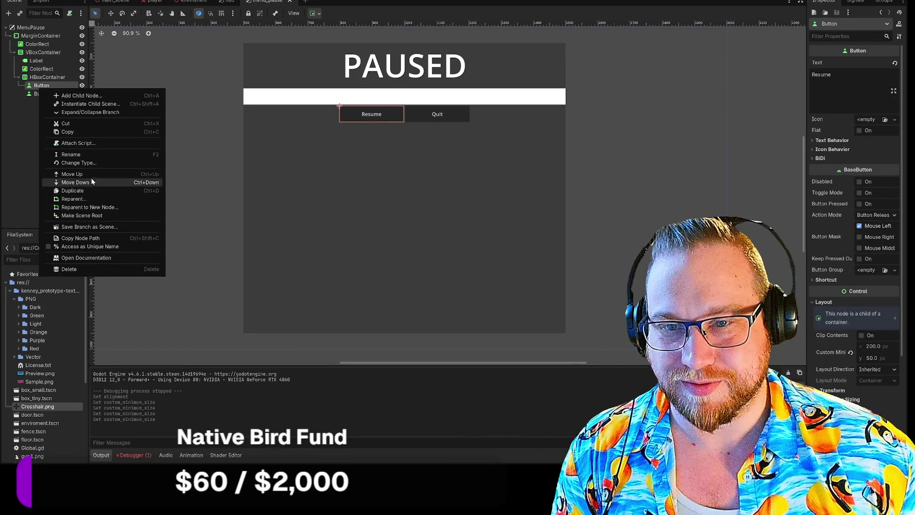
left_click(75, 191)
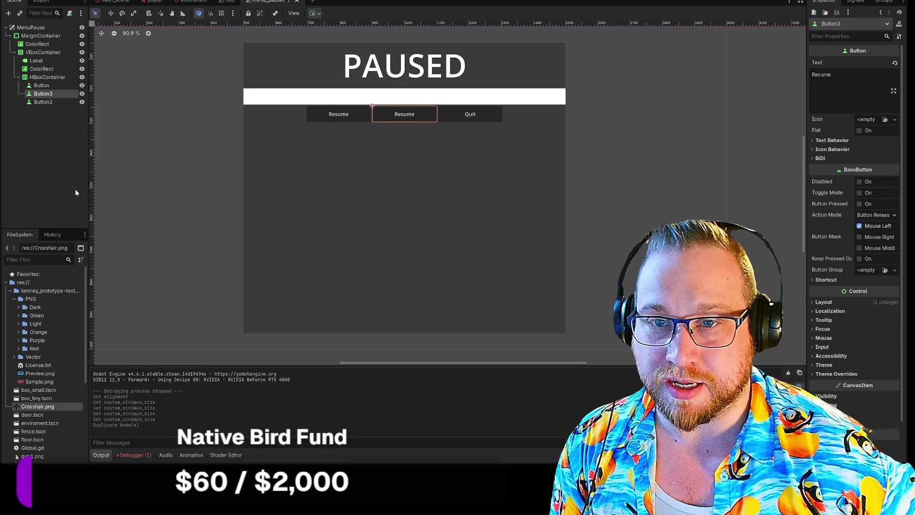
key("ctrl+z")
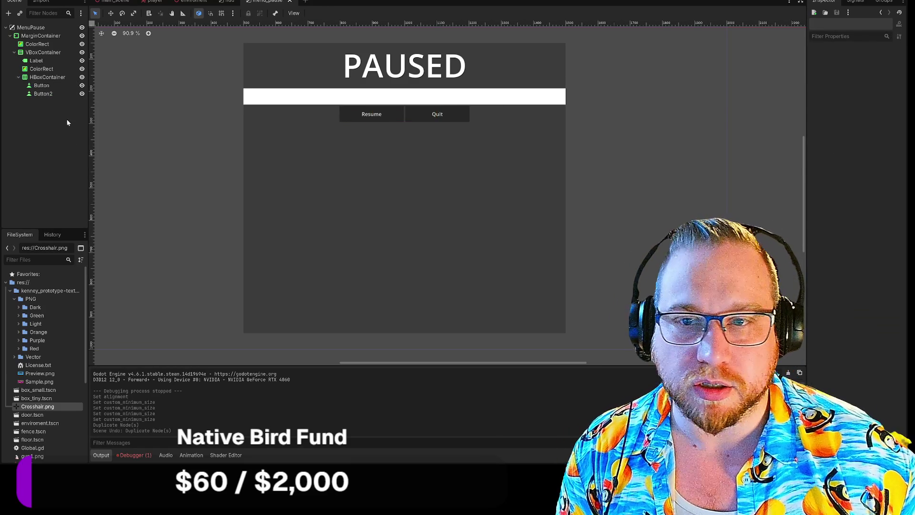
left_click(47, 88)
right_click(47, 89)
left_click(84, 151)
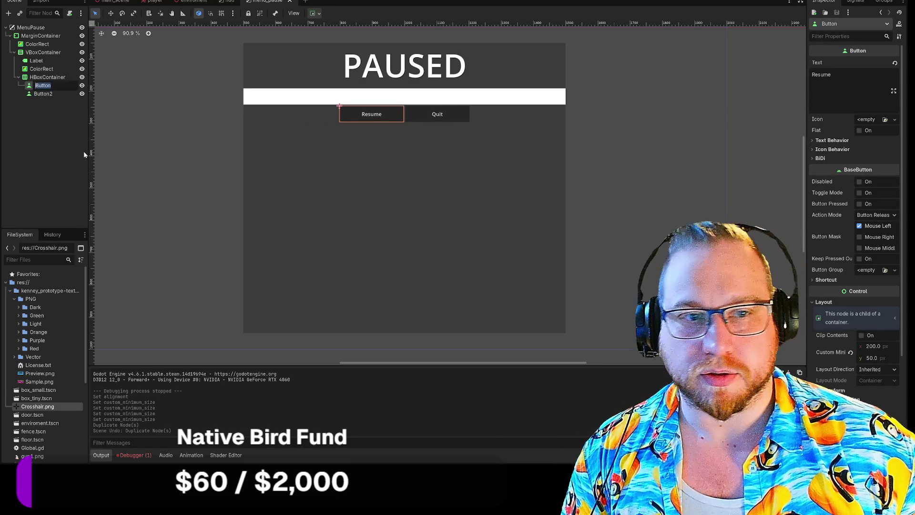
type("btnRes")
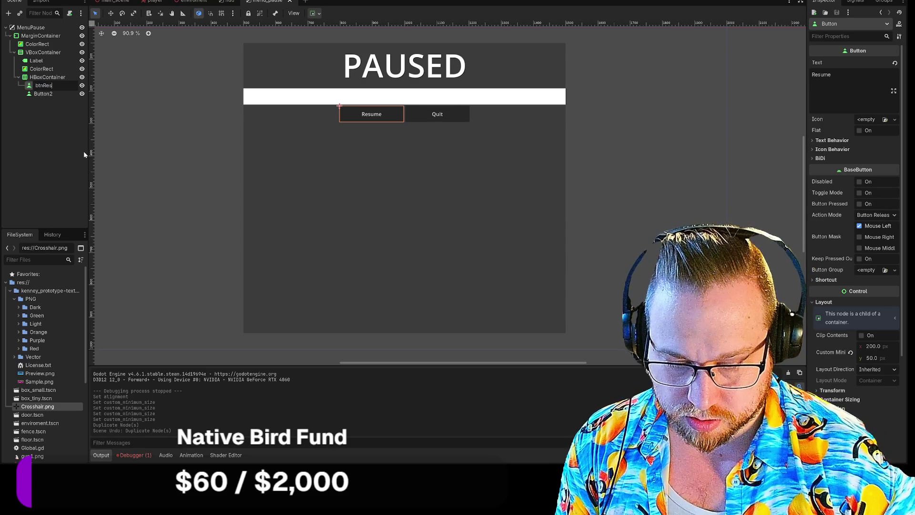
type("ume")
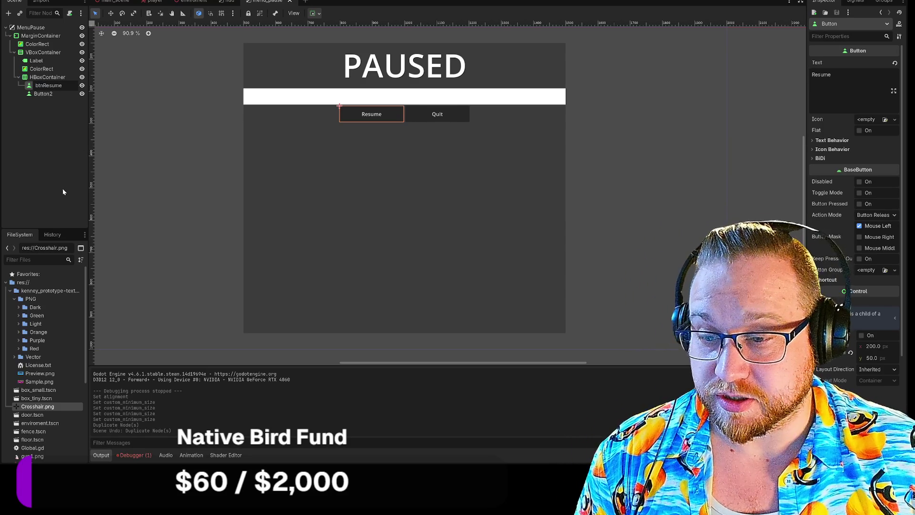
key("Return")
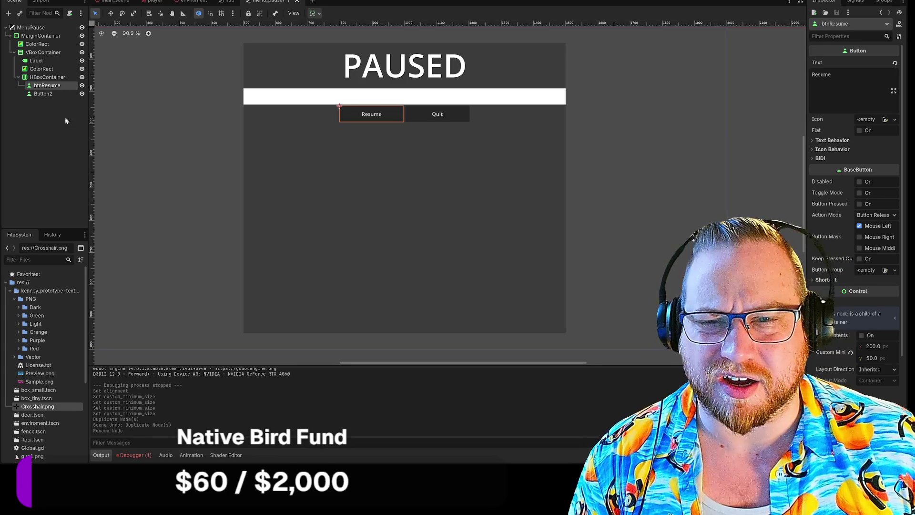
Begin renaming the Button2 node, entering the prefix 'btn' as its new name
right_click(43, 95)
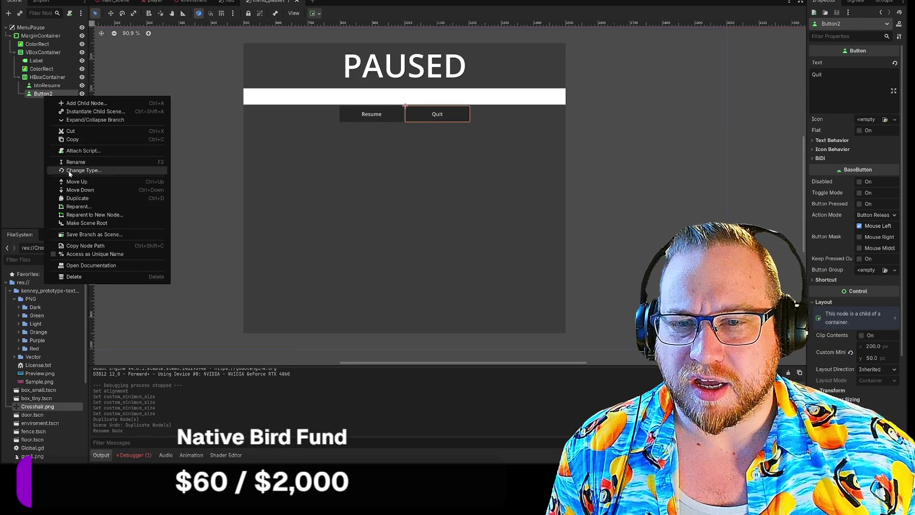
left_click(75, 162)
type("btn")
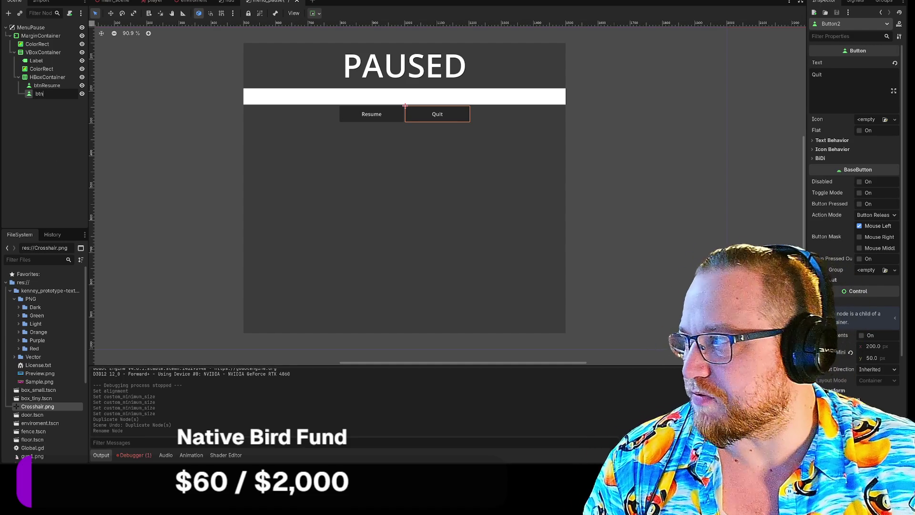
Confirm the partial name, then rename the Quit button node fully to 'btnQuit'
key("Return")
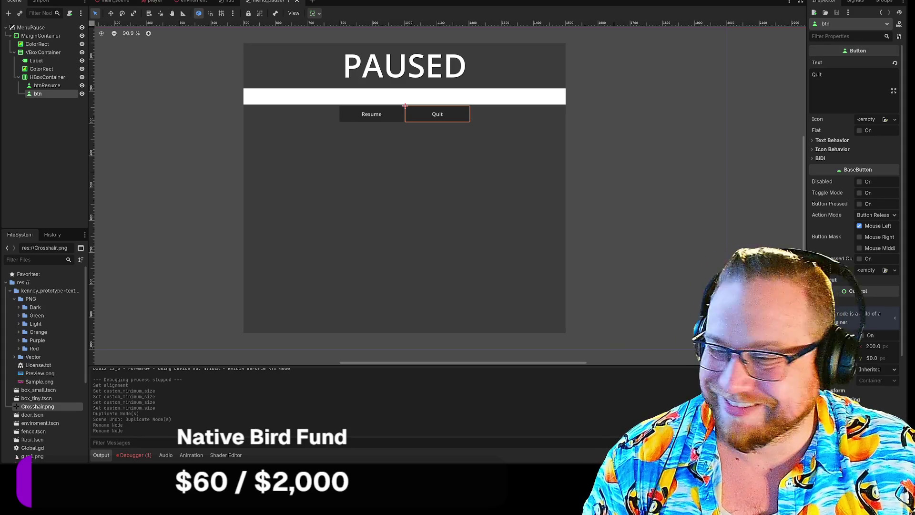
right_click(45, 93)
left_click(87, 161)
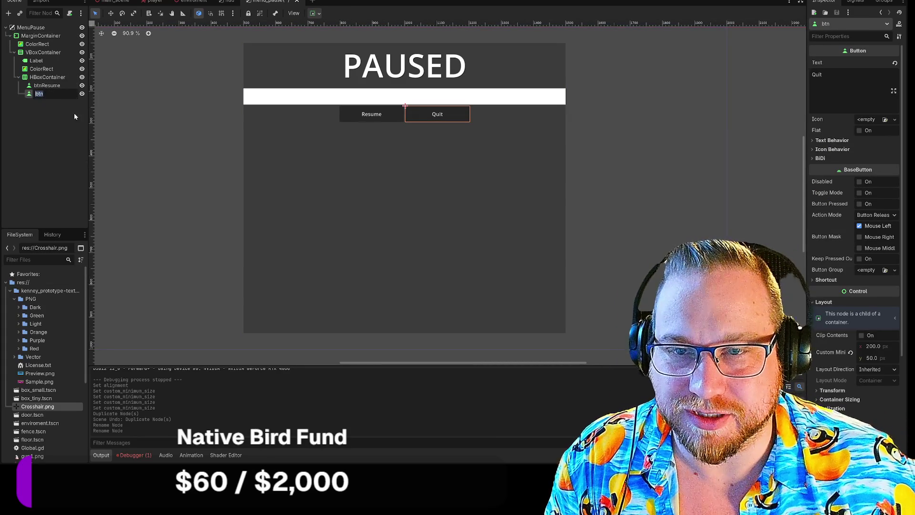
type("btnQuit")
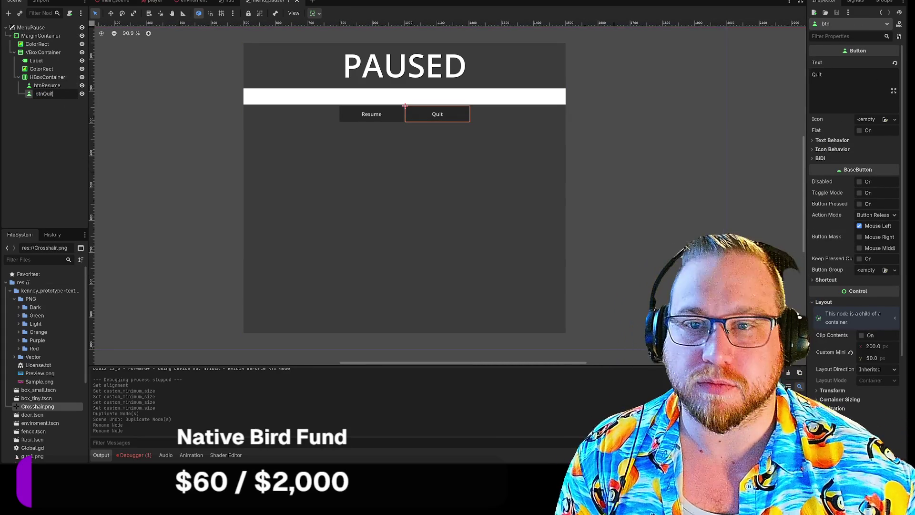
key("Return")
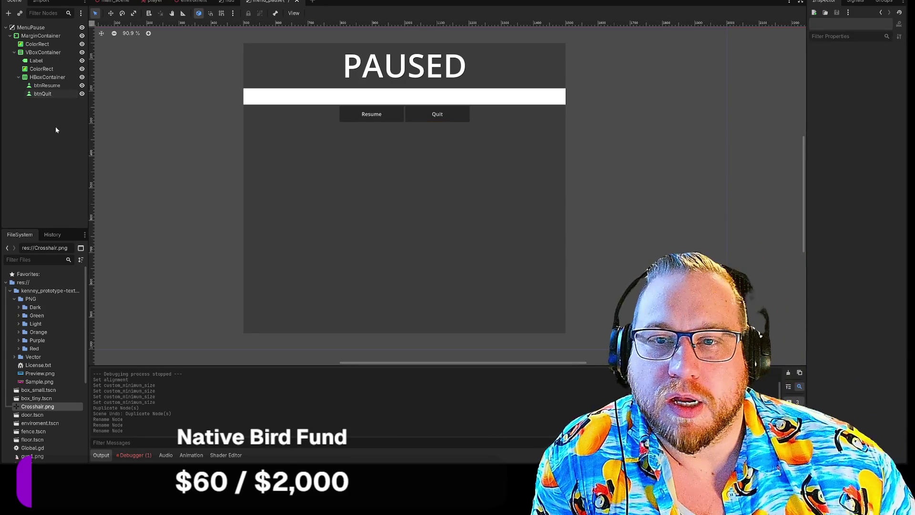
right_click(55, 86)
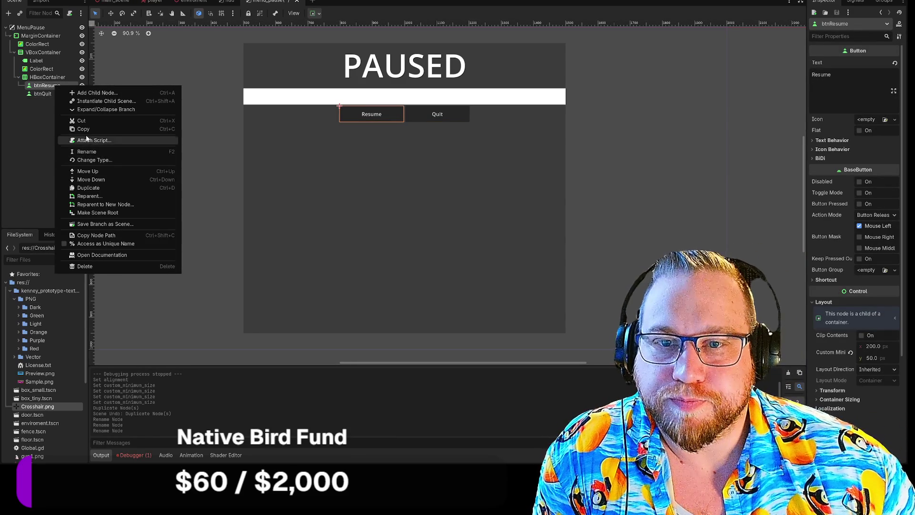
Attach a new script, btn_quit.gd, to the btnQuit node
left_click(45, 121)
left_click(43, 93)
right_click(43, 93)
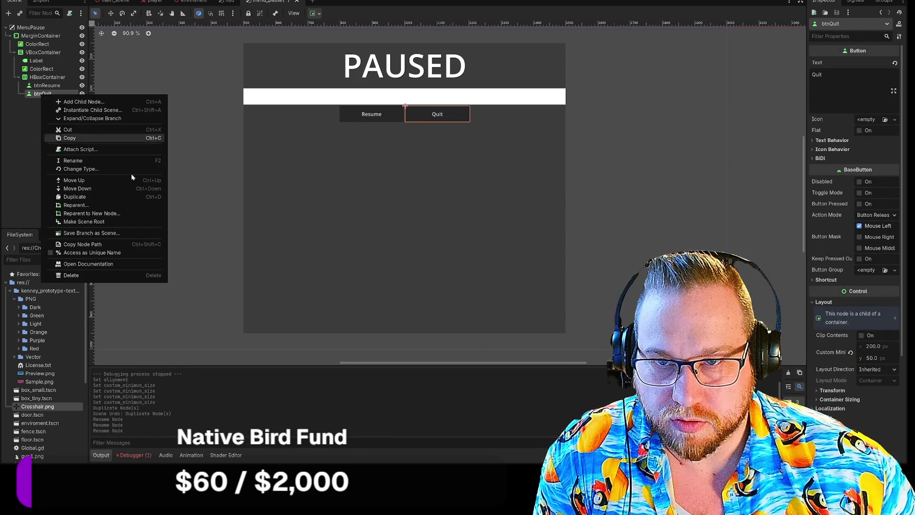
left_click(74, 150)
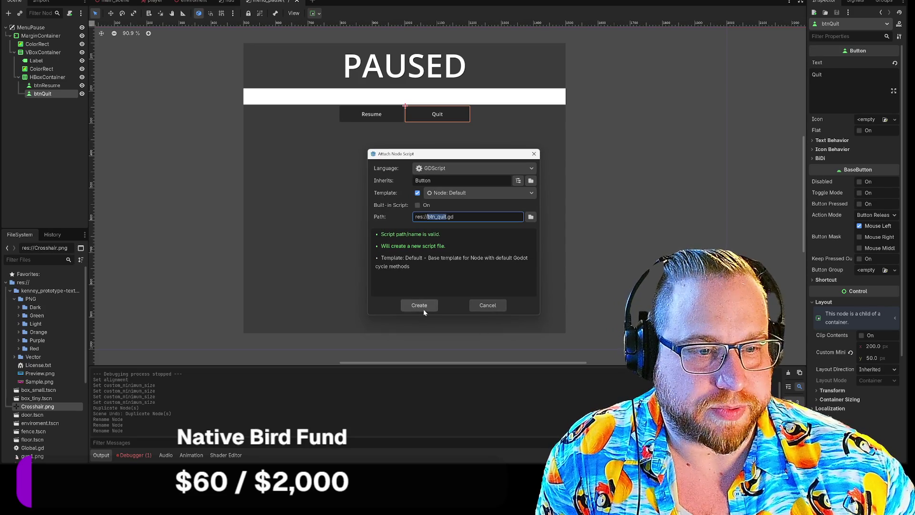
left_click(420, 307)
Delete the template _ready and _process functions, leaving only 'extends Button'
left_click(214, 143)
key("shift+Up")
key("shift+Up")
key("shift+Up")
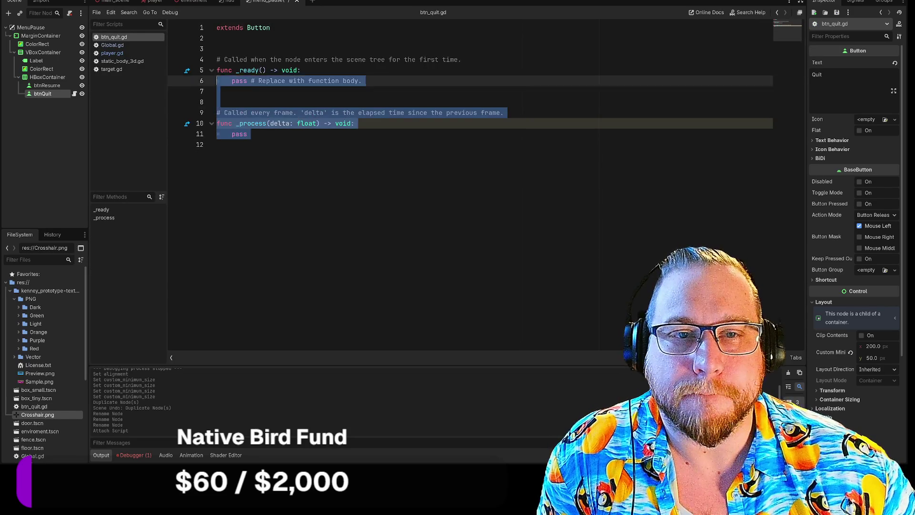
key("BackSpace")
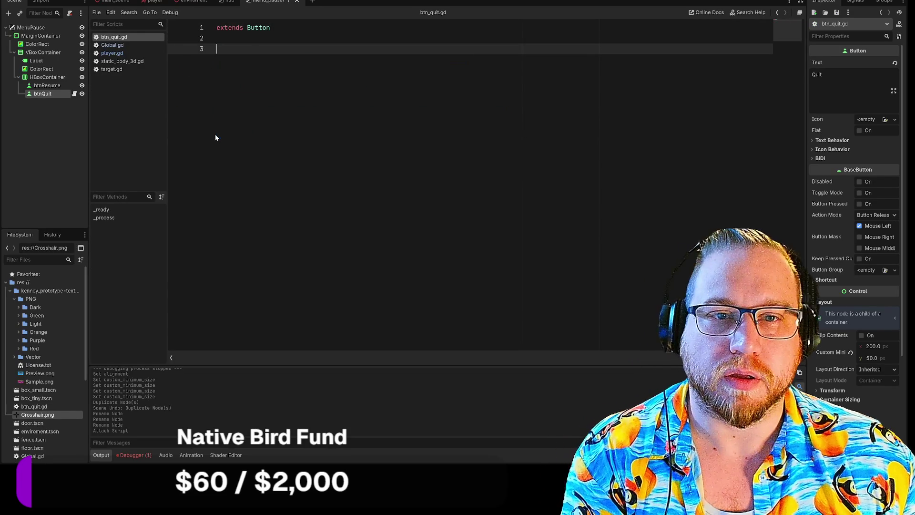
Connect btnQuit's pressed() signal to btnQuit itself, generating the _on_pressed() stub in btn_quit.gd
left_click(855, 1)
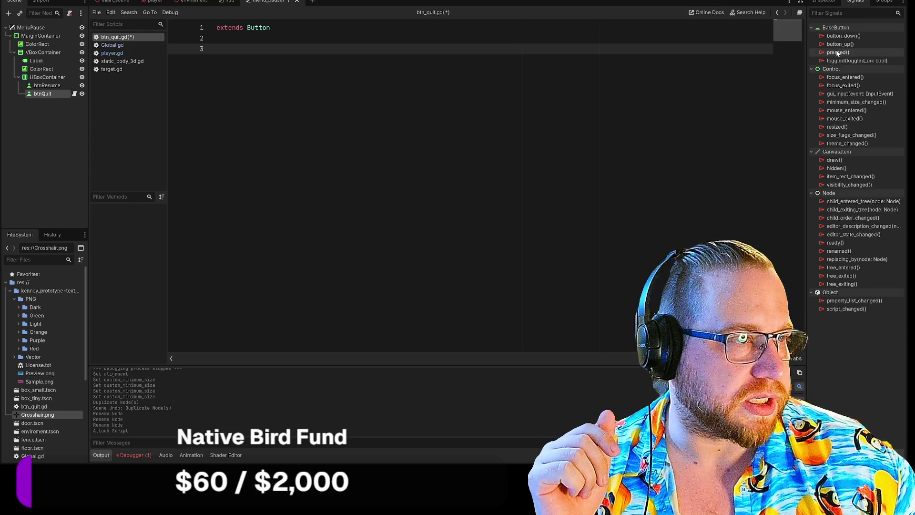
double_click(838, 53)
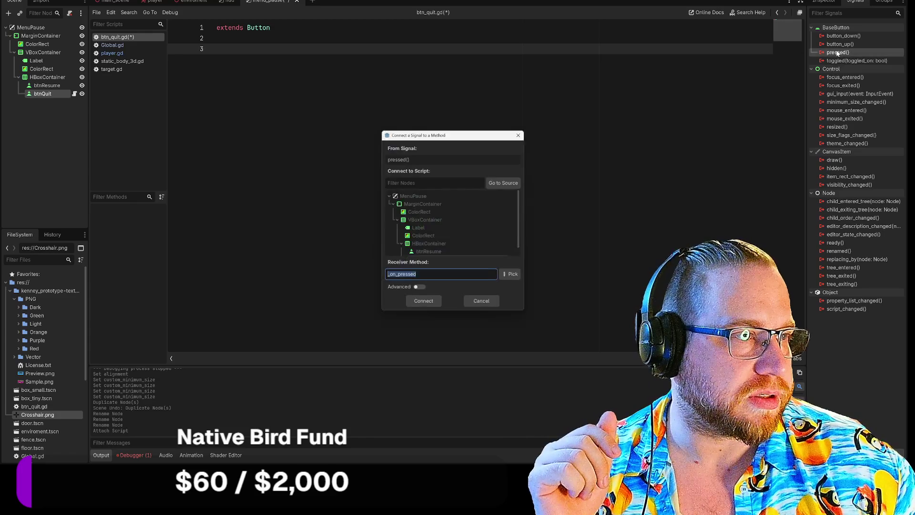
scroll(440, 245, "down", 1)
left_click(434, 251)
left_click(423, 305)
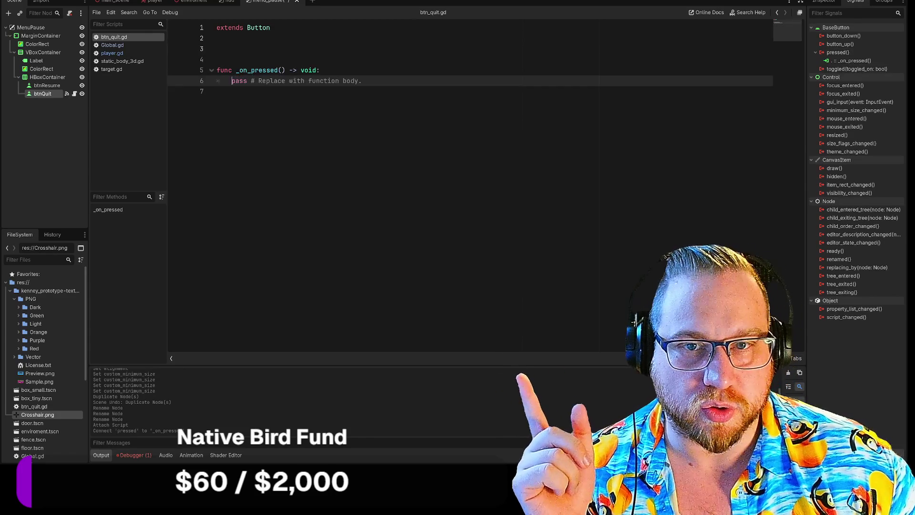